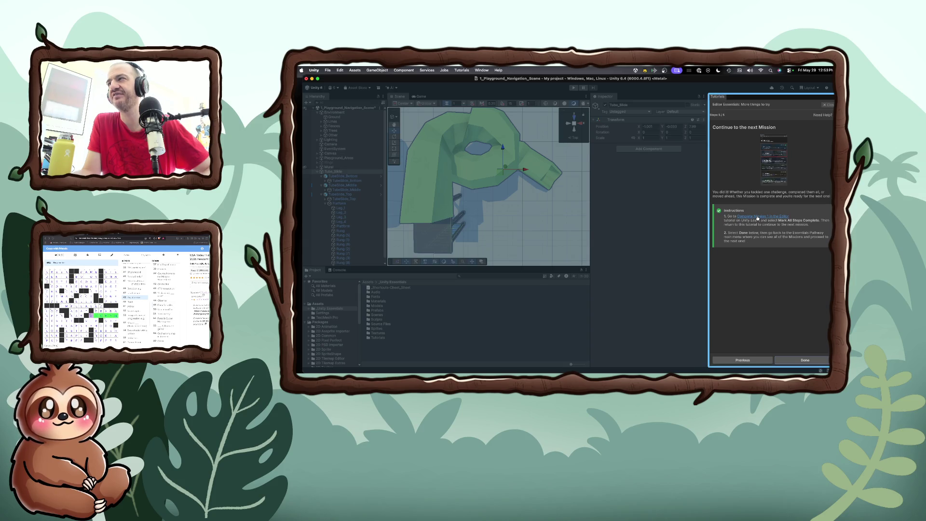
Step: Open the Complete Mission 1 in the Editor page on Unity Learn in Brave
click(757, 217)
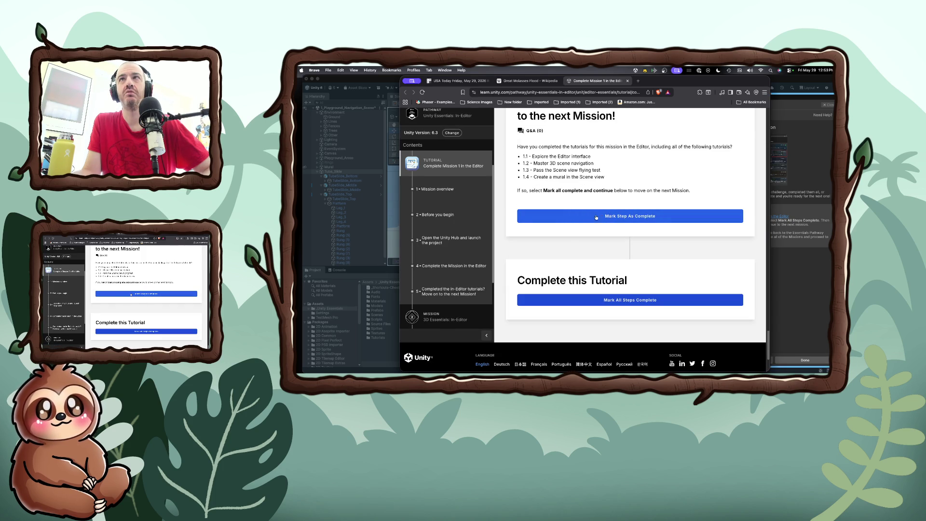
Step: Mark all Complete Mission 1 steps complete for +10 XP, then return to Unity
click(592, 217)
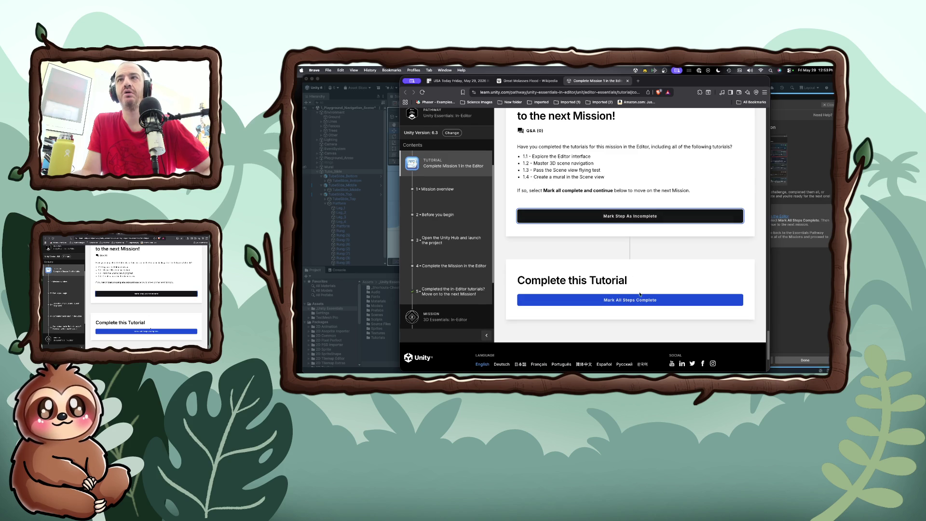
click(641, 300)
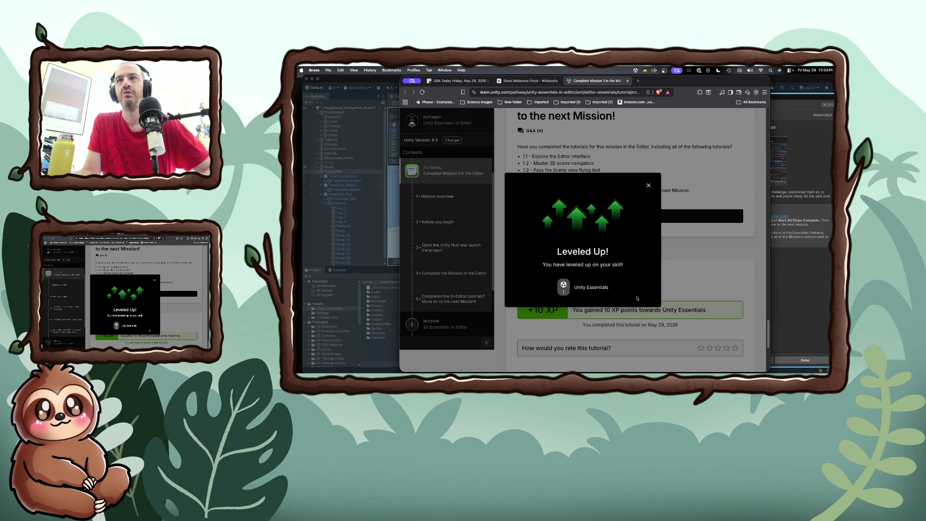
click(649, 186)
click(795, 355)
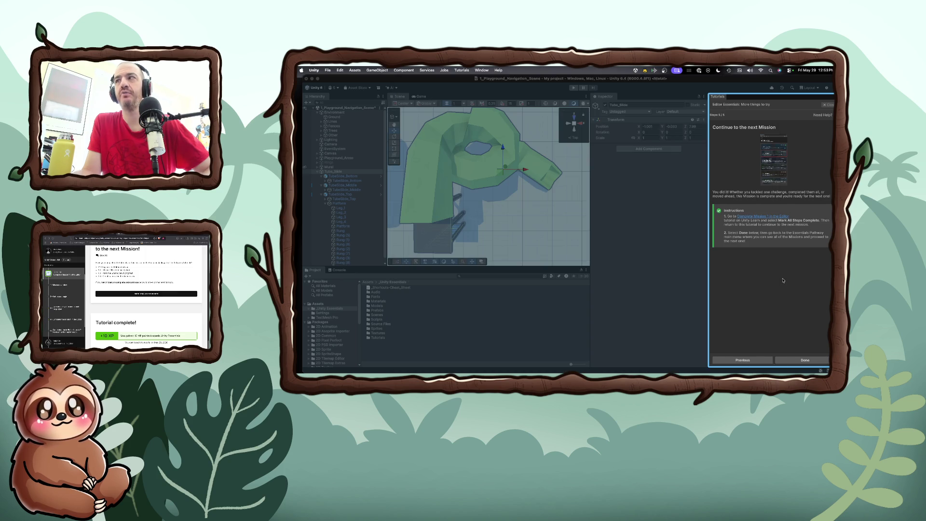
Step: Finish Editor Essentials, save the playground scene, and switch to the Unity Learn page
click(796, 360)
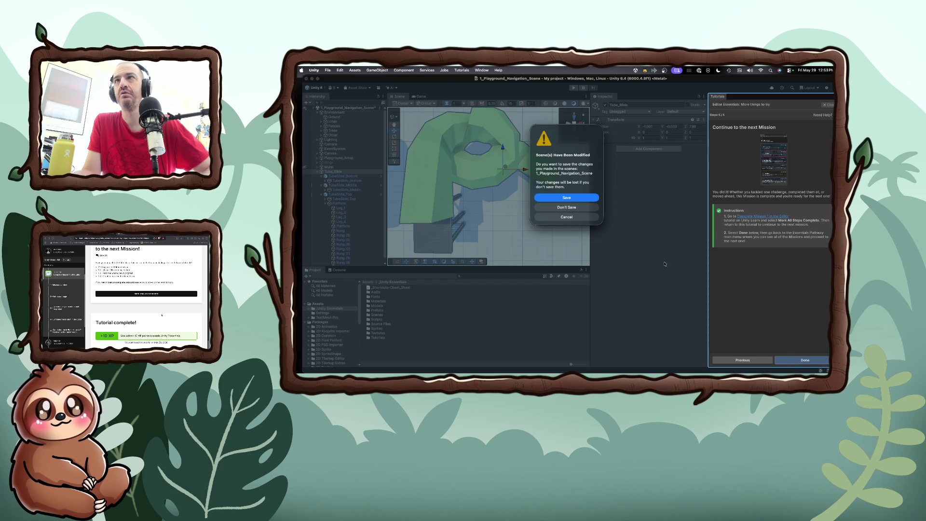
click(572, 198)
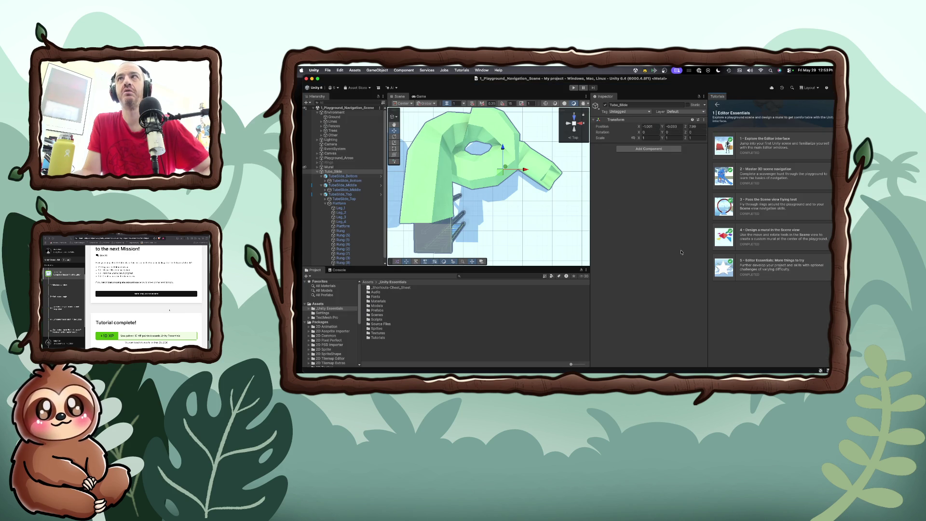
key(super+Tab)
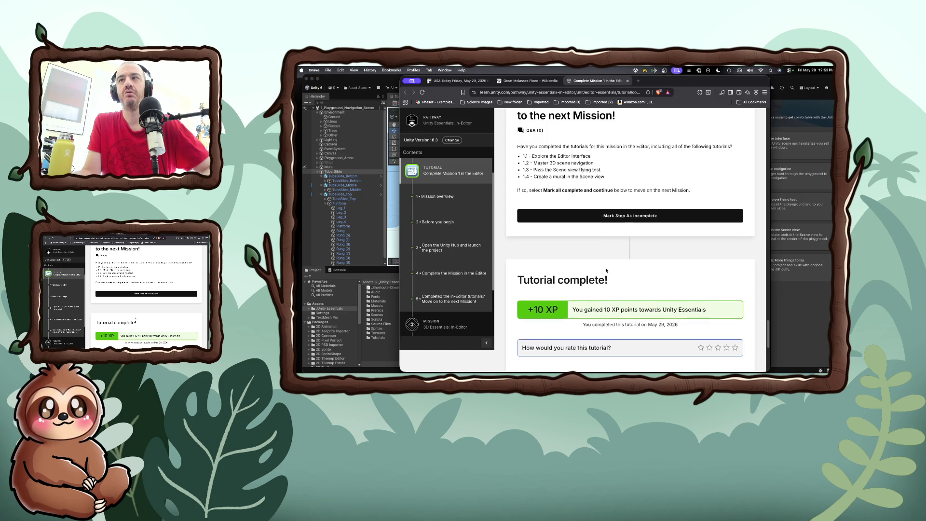
Step: Open the 3D Essentials: In-Editor mission page on Unity Learn
scroll(607, 270, down, 3)
scroll(606, 271, down, 2)
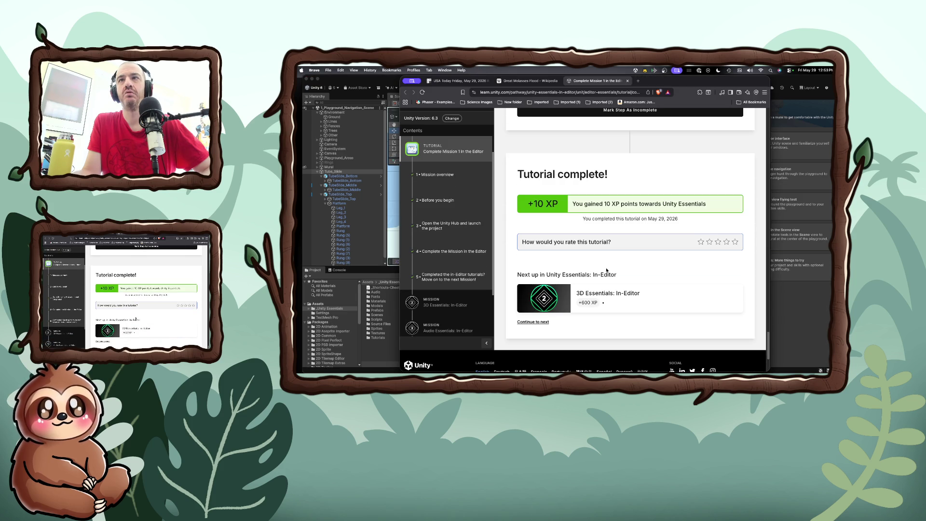
scroll(610, 264, up, 10)
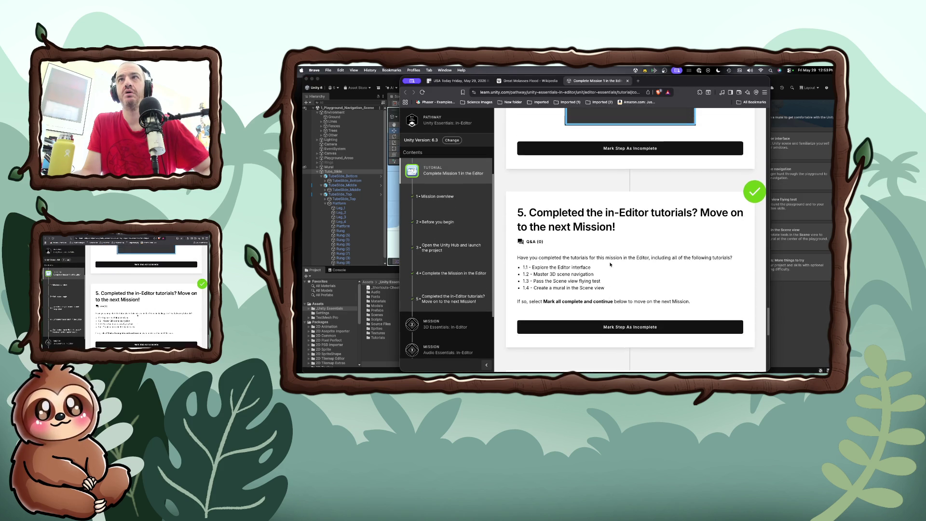
scroll(610, 262, down, 8)
scroll(610, 262, down, 4)
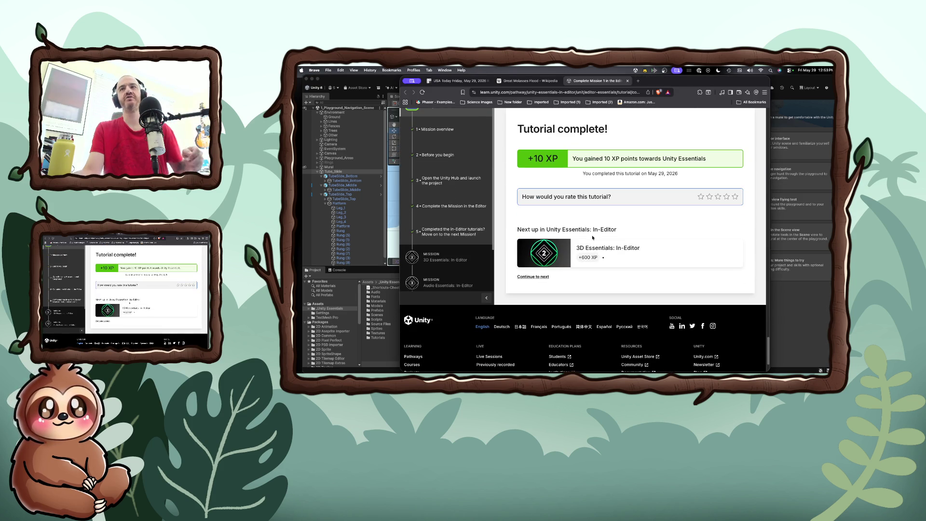
click(596, 249)
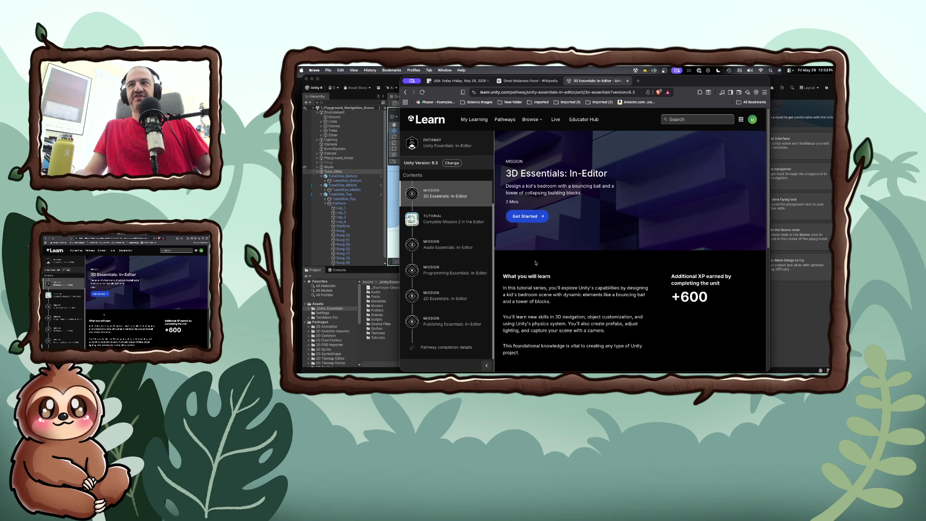
Step: Expand the GameObjects skill details on the mission page
scroll(535, 263, down, 1)
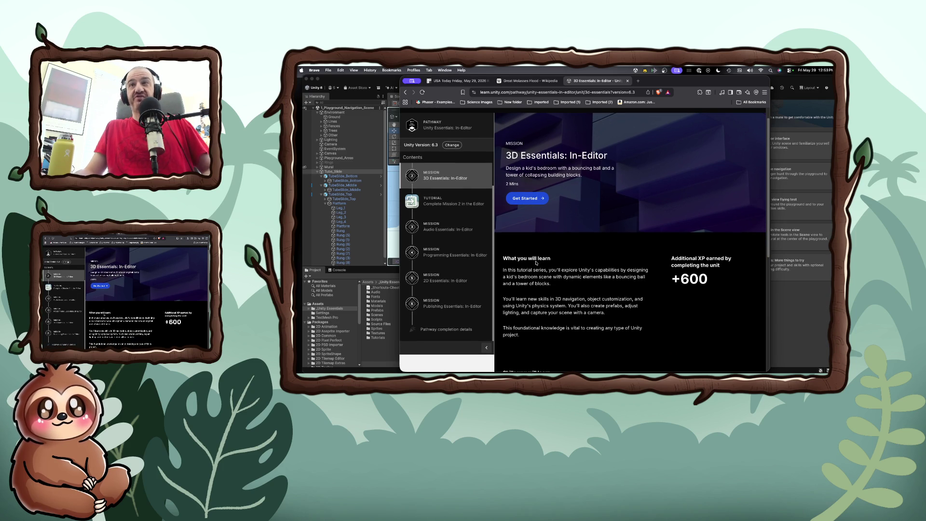
scroll(535, 263, down, 1)
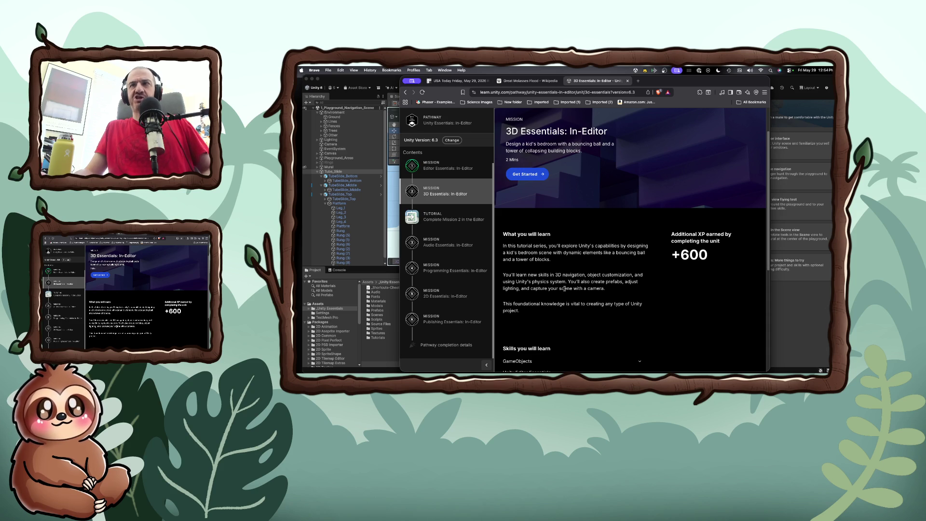
scroll(564, 289, down, 1)
scroll(564, 288, down, 1)
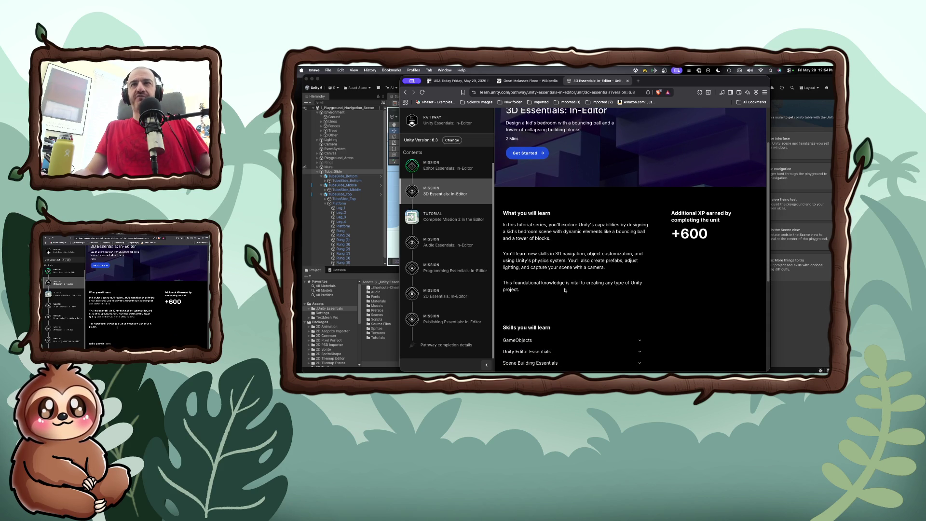
scroll(565, 290, down, 2)
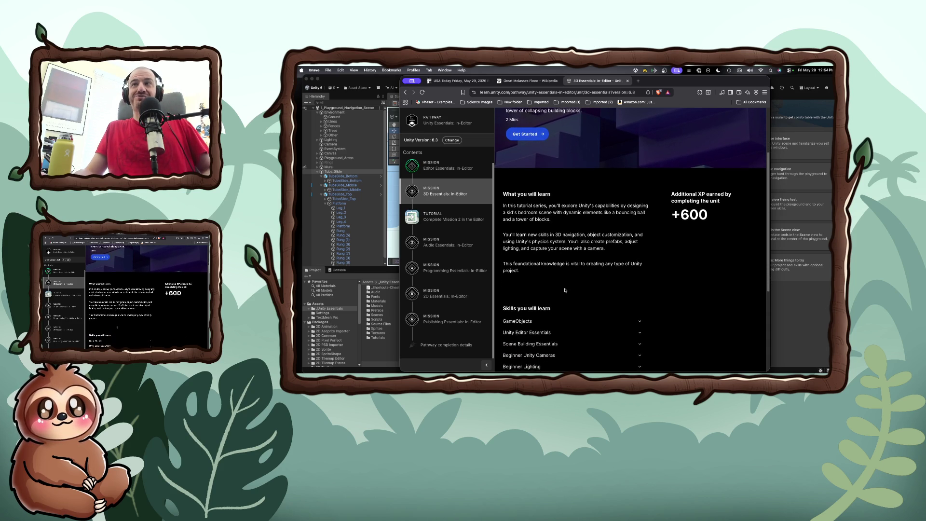
scroll(565, 290, down, 5)
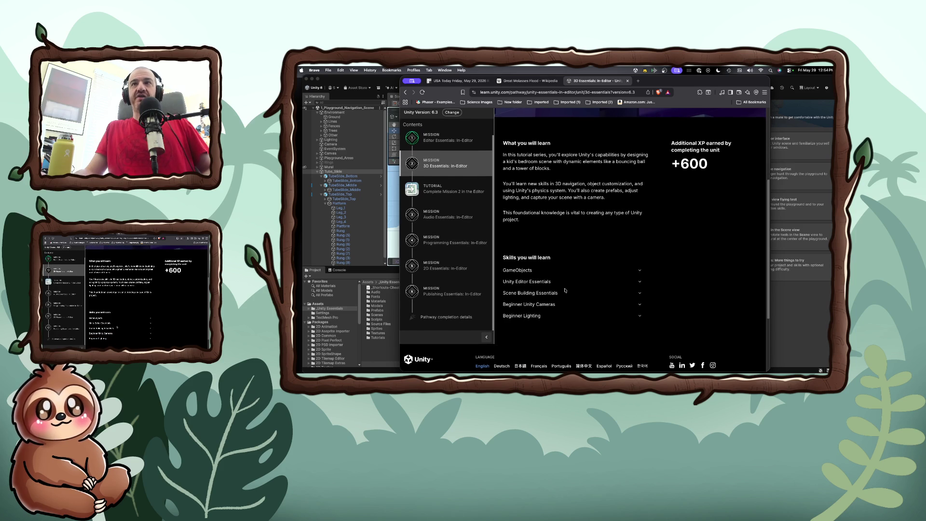
scroll(565, 290, up, 3)
click(529, 299)
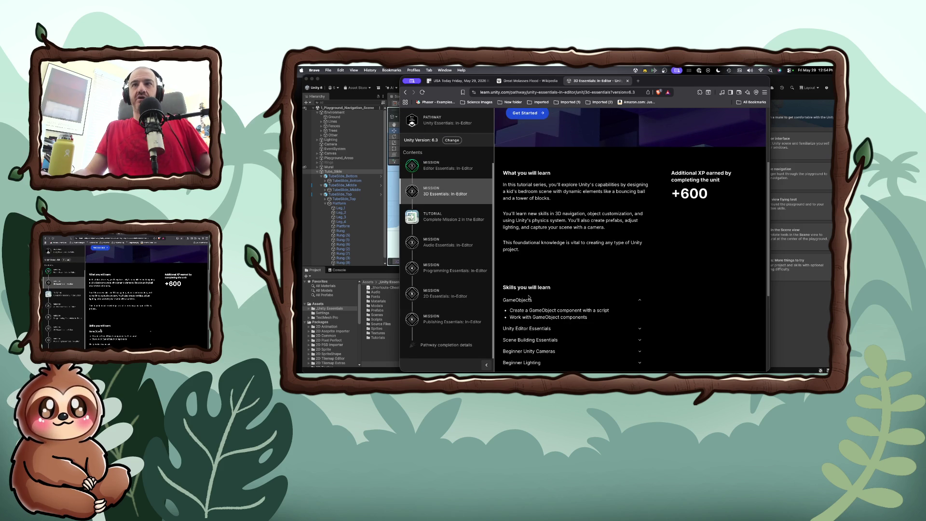
Step: Get started on the mission to reach Complete Mission 2 in the Editor, then return to Unity
scroll(529, 297, down, 5)
scroll(529, 297, up, 8)
scroll(529, 297, down, 2)
scroll(529, 297, up, 3)
click(525, 222)
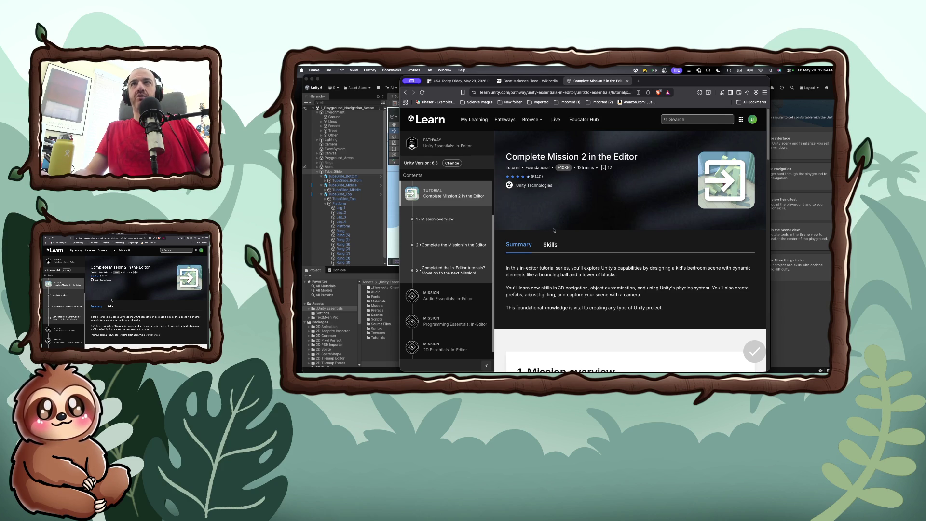
scroll(559, 222, down, 10)
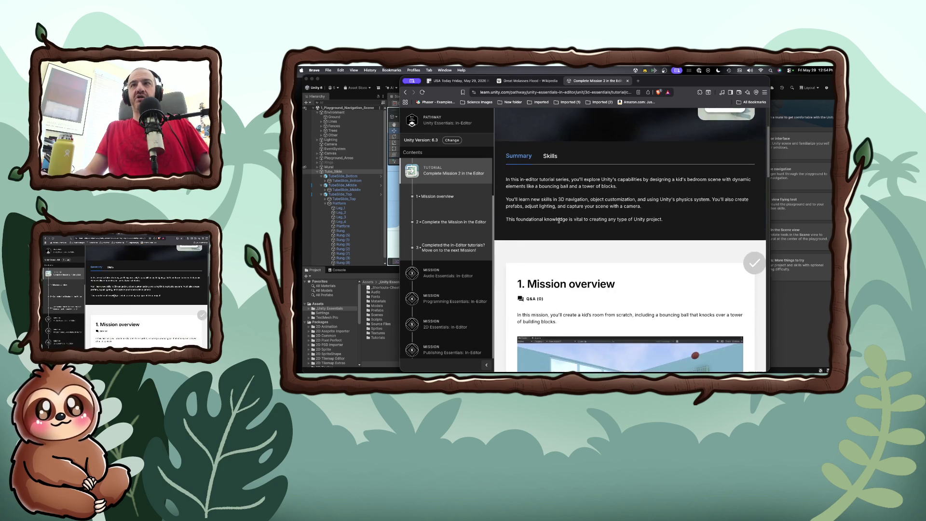
scroll(560, 220, down, 2)
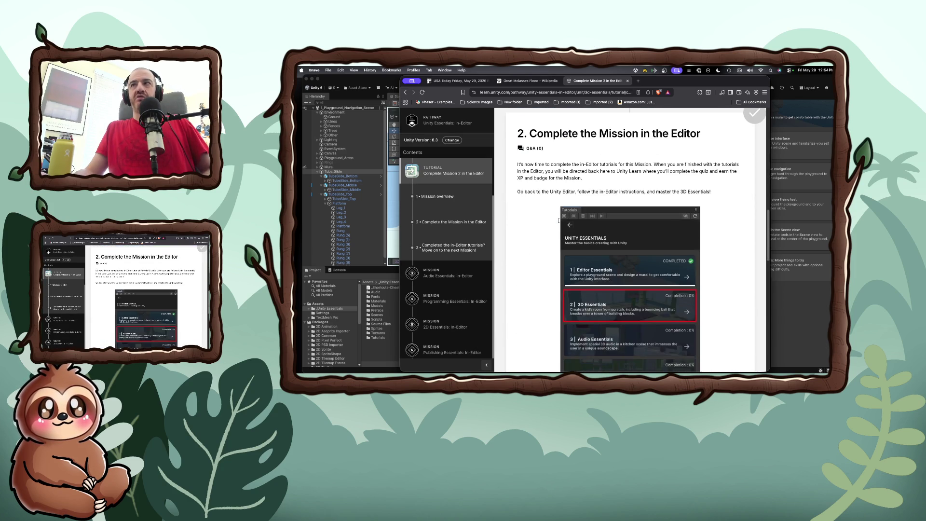
scroll(569, 209, up, 1)
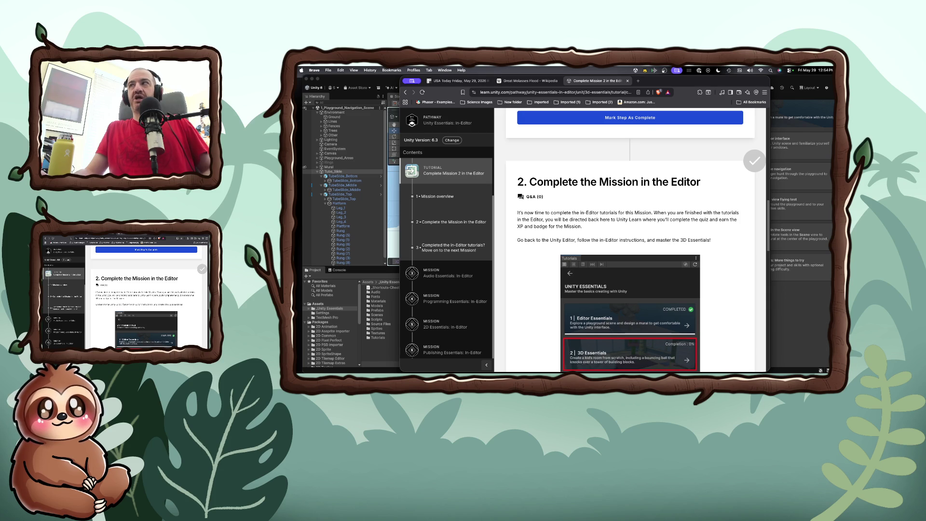
key(super+Tab)
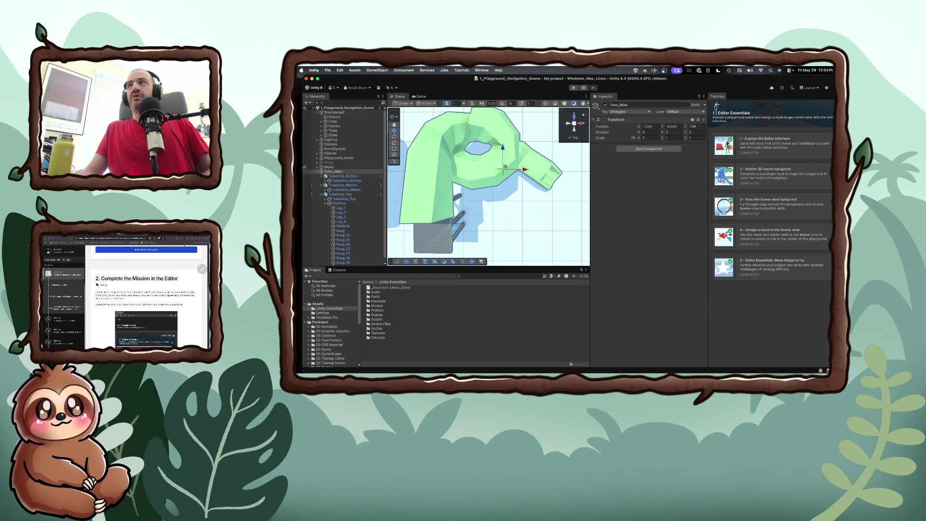
Step: Start 'Add furniture to the kid's room' from 3D Essentials and play its overview video
click(716, 105)
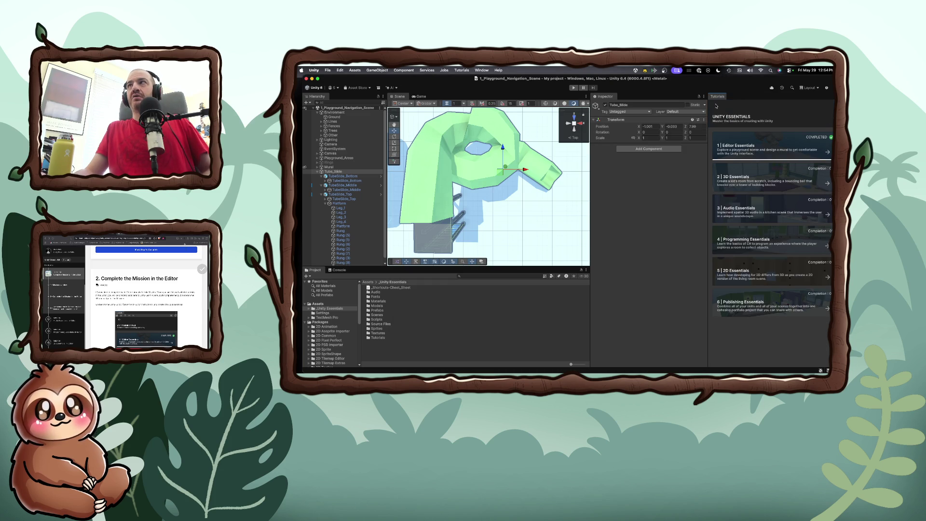
click(745, 177)
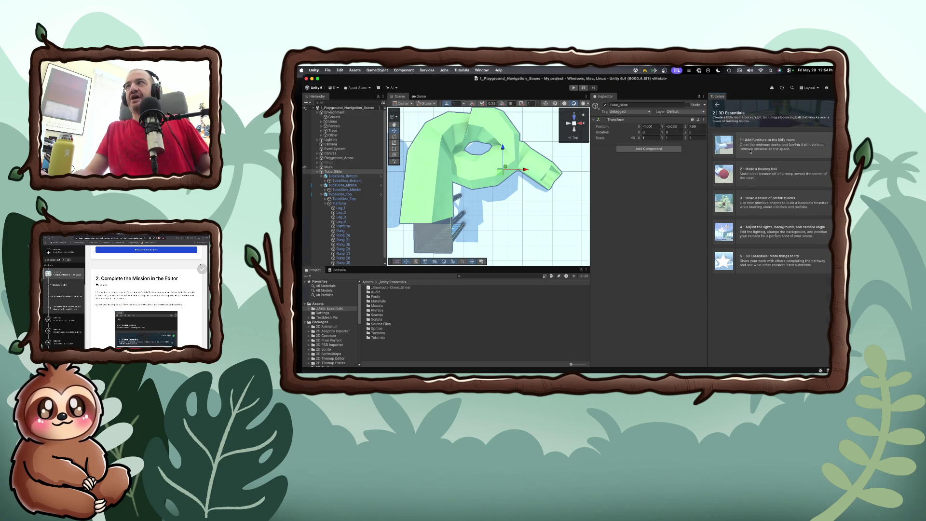
click(750, 151)
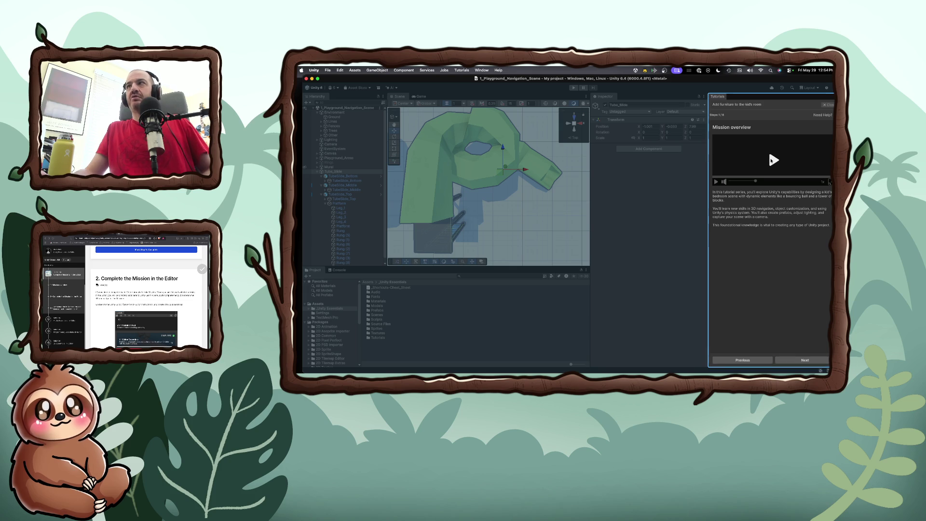
click(771, 161)
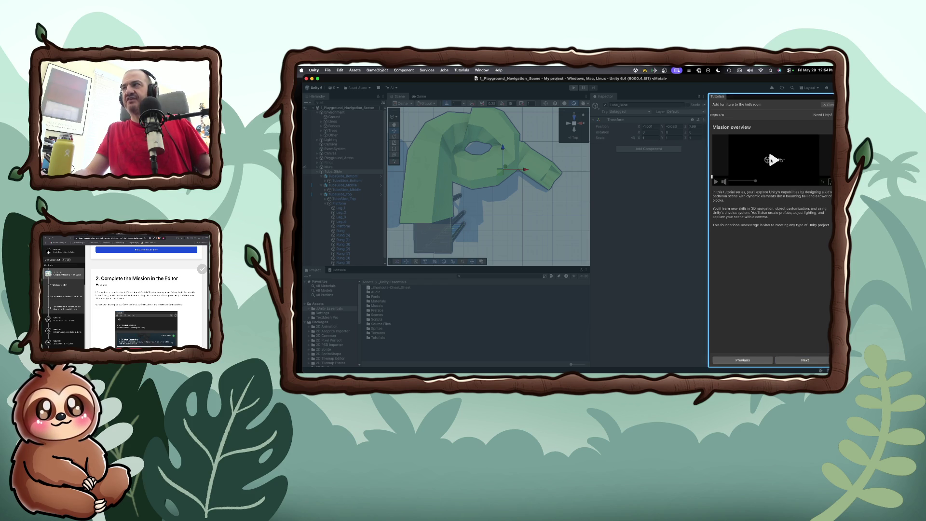
Step: Advance to the tutorial overview, hide Tube_Slide in the scene, and select Ground
key(Tab)
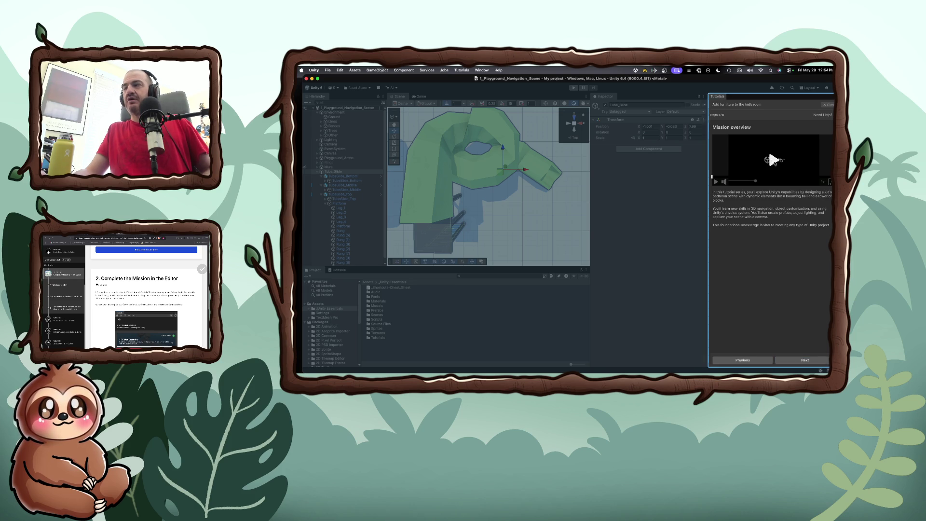
click(807, 360)
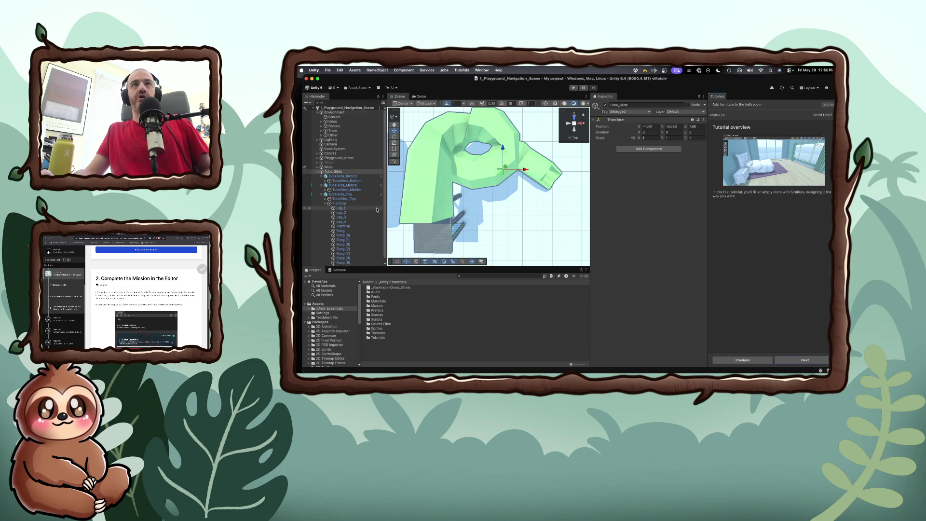
click(304, 172)
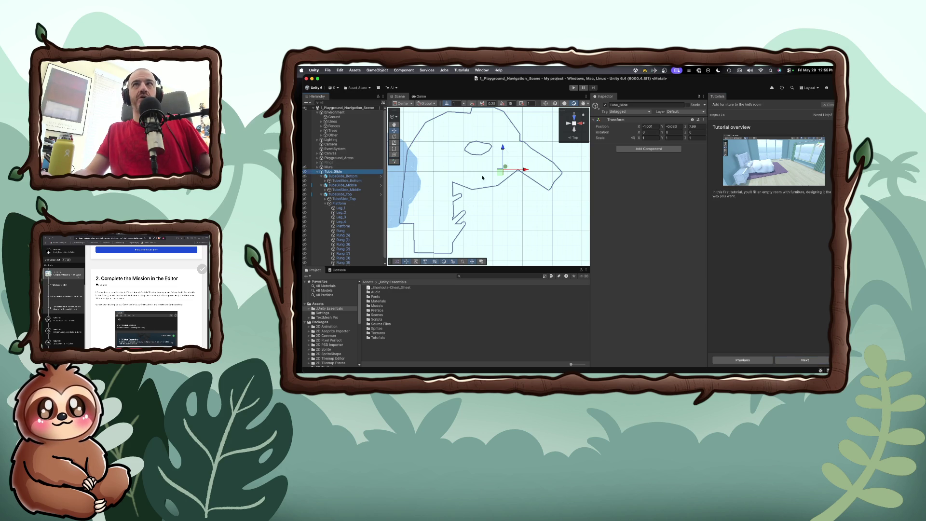
click(530, 197)
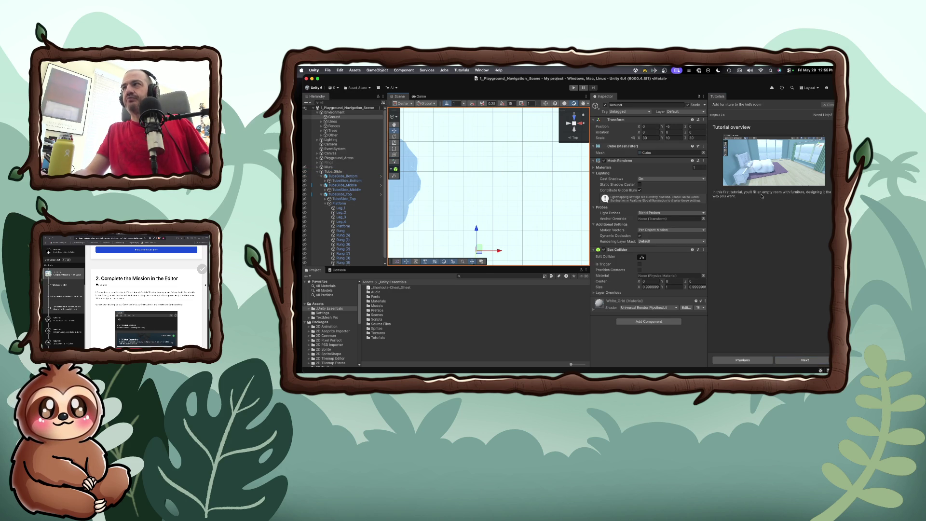
Step: At the Open the 3D Scene step, load 2_KidsRoom_3D_Scene from _Unity Essentials > Scenes
click(805, 360)
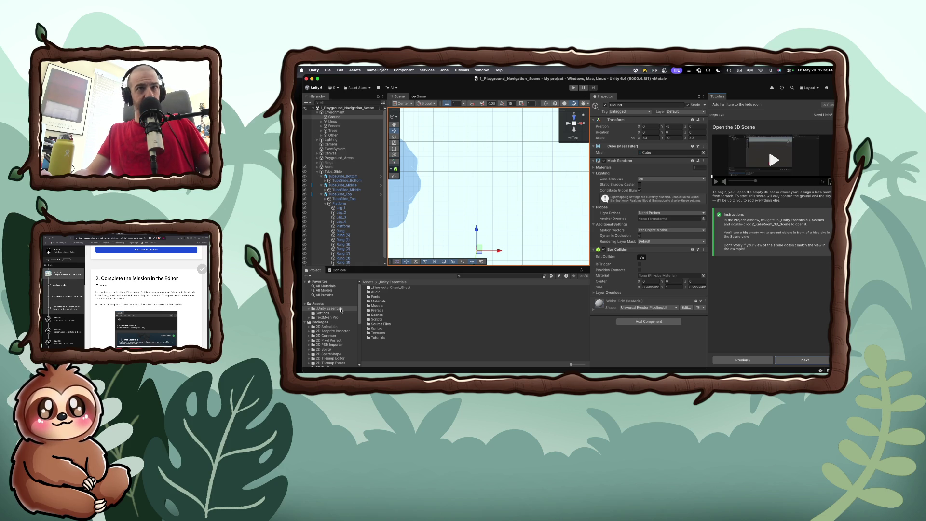
double_click(375, 315)
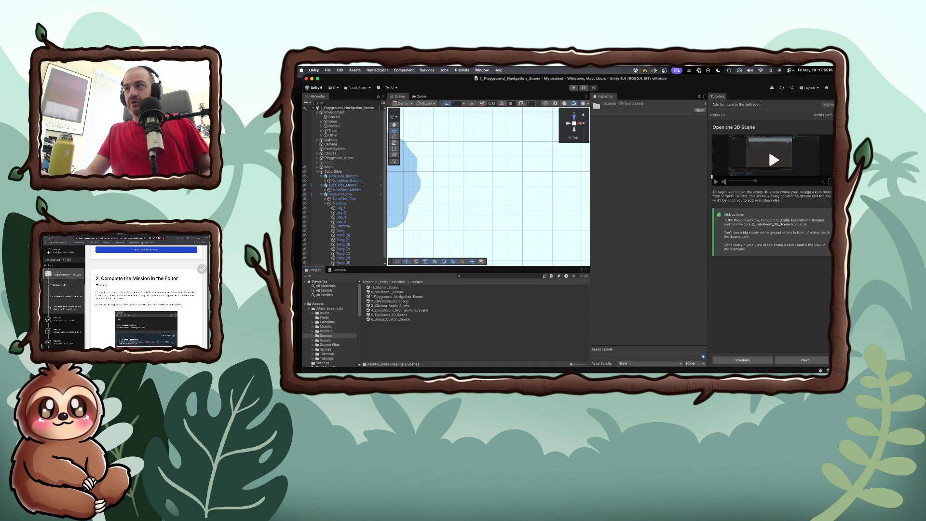
double_click(406, 302)
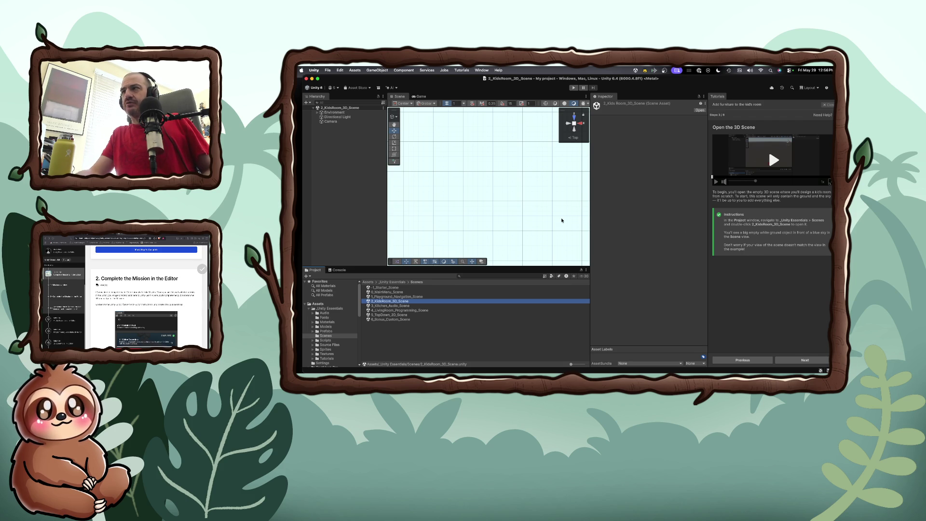
scroll(561, 220, down, 5)
Step: Advance to 'Drag the bedroom prefab into the scene' and orbit the ground into perspective
scroll(562, 220, down, 10)
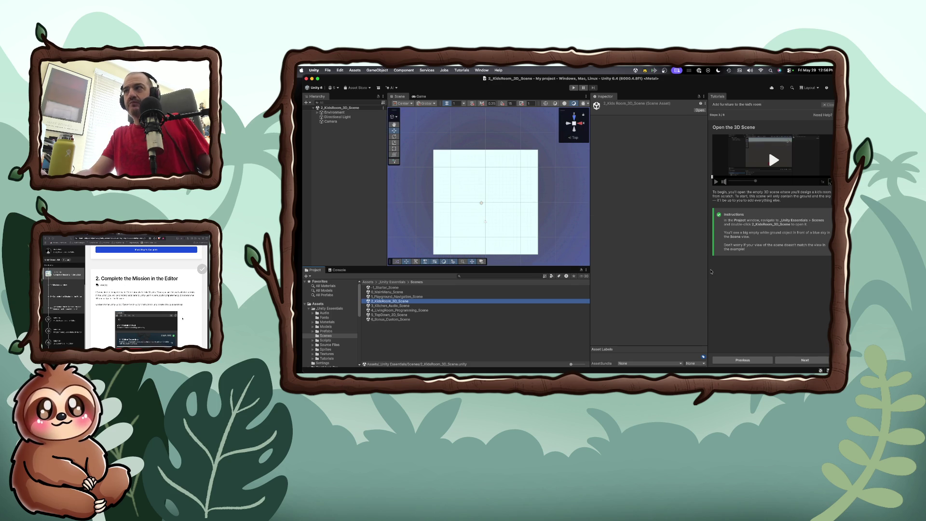
click(809, 362)
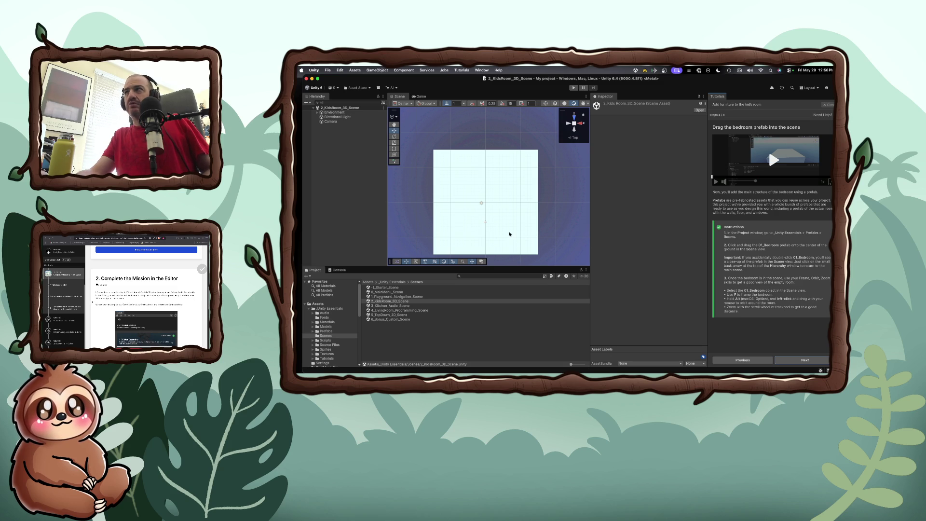
mouse_move(476, 241)
mouse_down()
mouse_move(467, 149)
mouse_move(488, 143)
mouse_move(474, 128)
mouse_up()
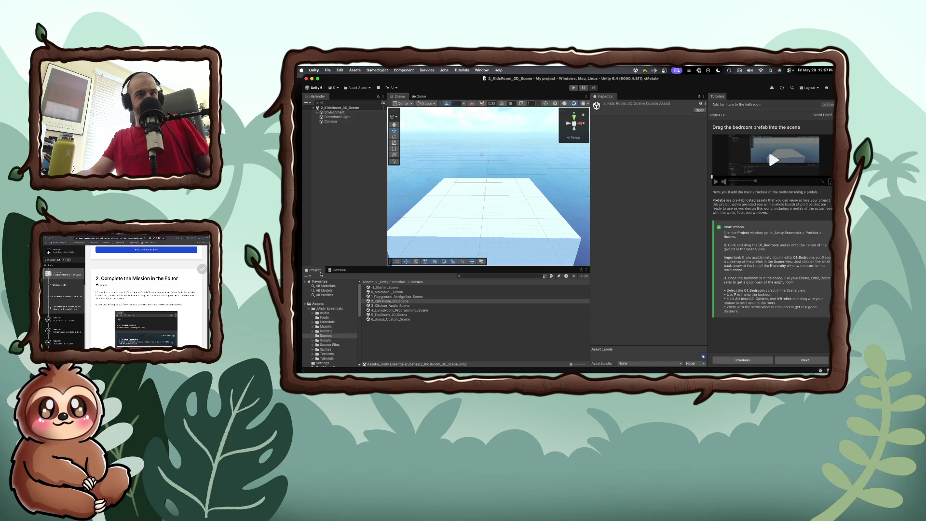
Step: Open _Unity Essentials > Prefabs and try dragging the Bedroom folder into the scene
click(329, 309)
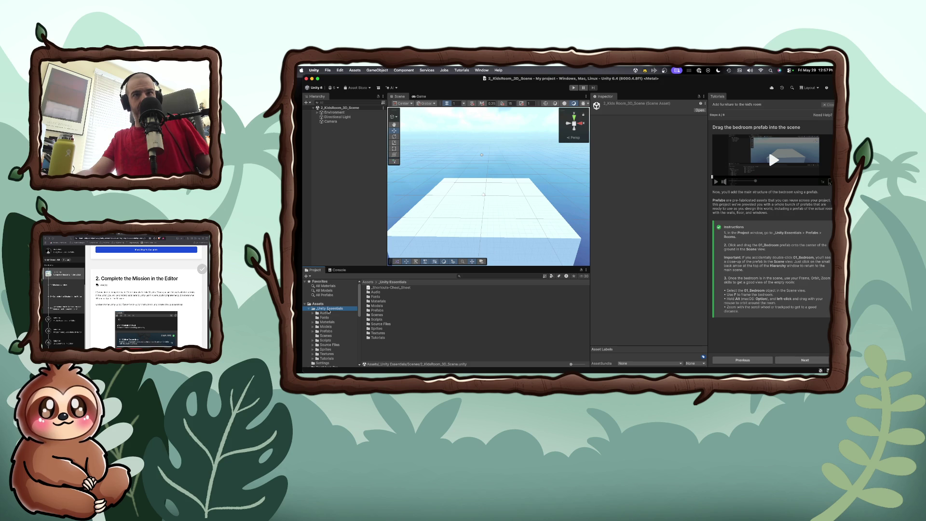
click(328, 310)
key(Escape)
click(326, 331)
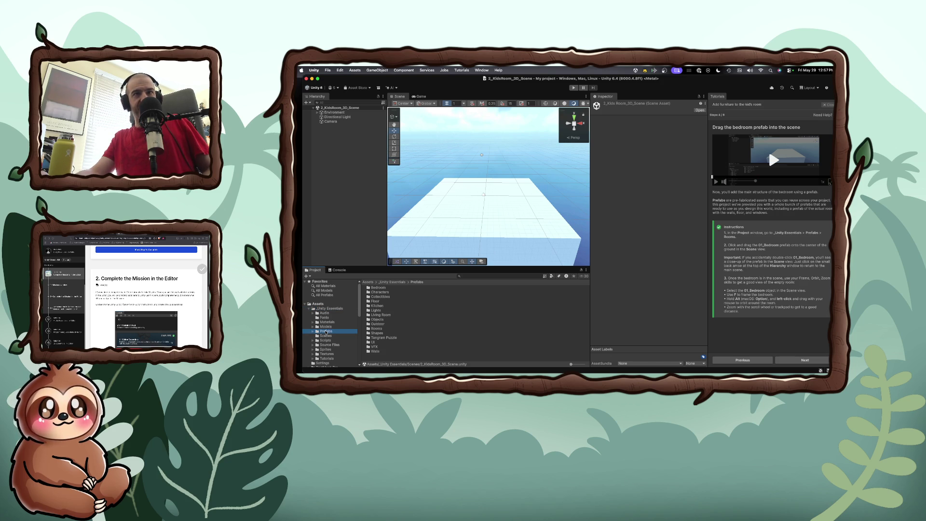
drag(373, 288, 482, 200)
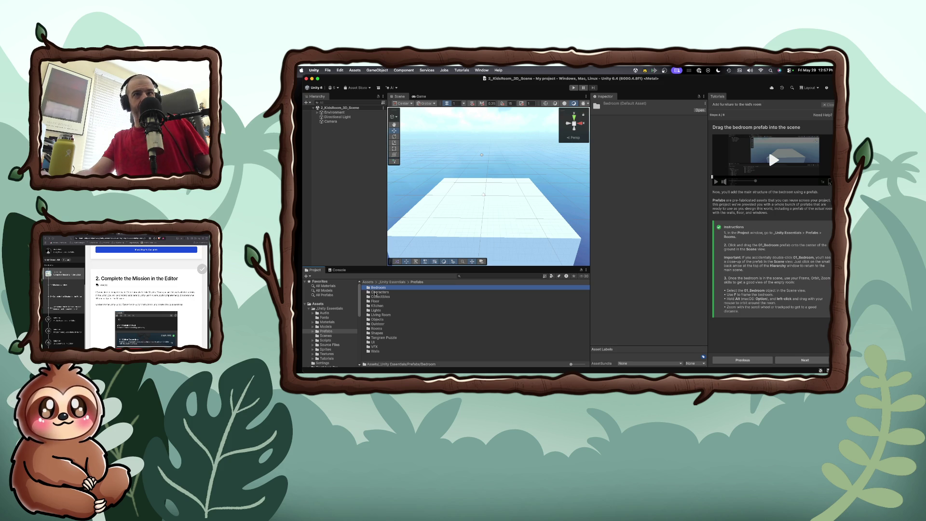
mouse_move(377, 289)
mouse_down()
mouse_move(439, 205)
mouse_move(483, 195)
mouse_up()
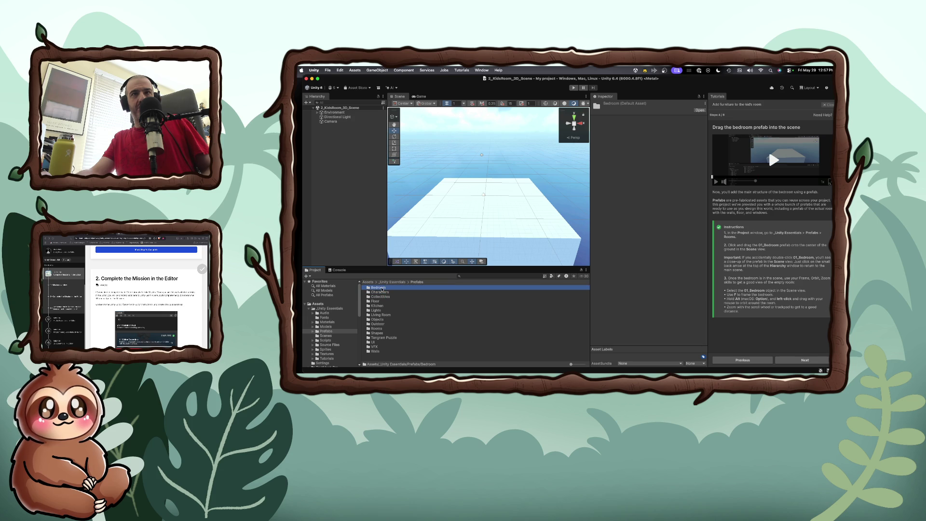
mouse_move(382, 290)
mouse_down()
mouse_move(455, 210)
mouse_move(381, 289)
mouse_up()
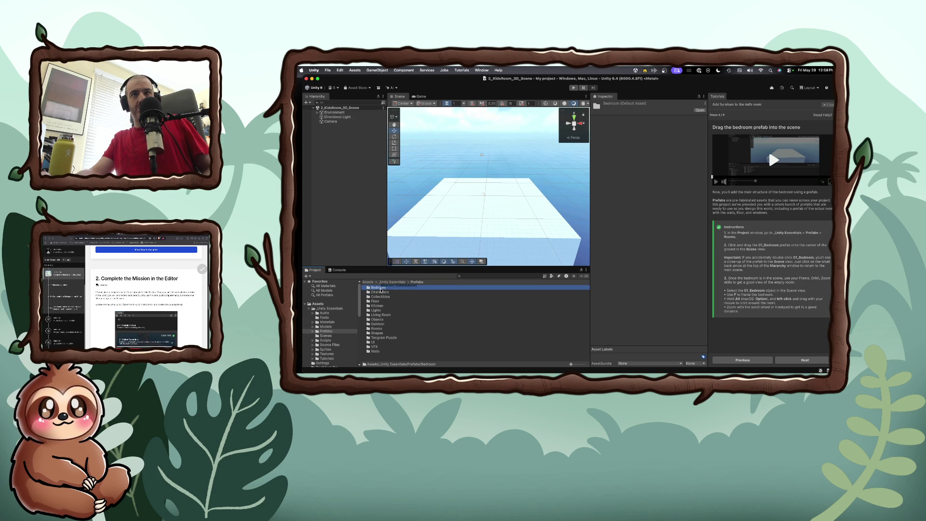
right_click(381, 290)
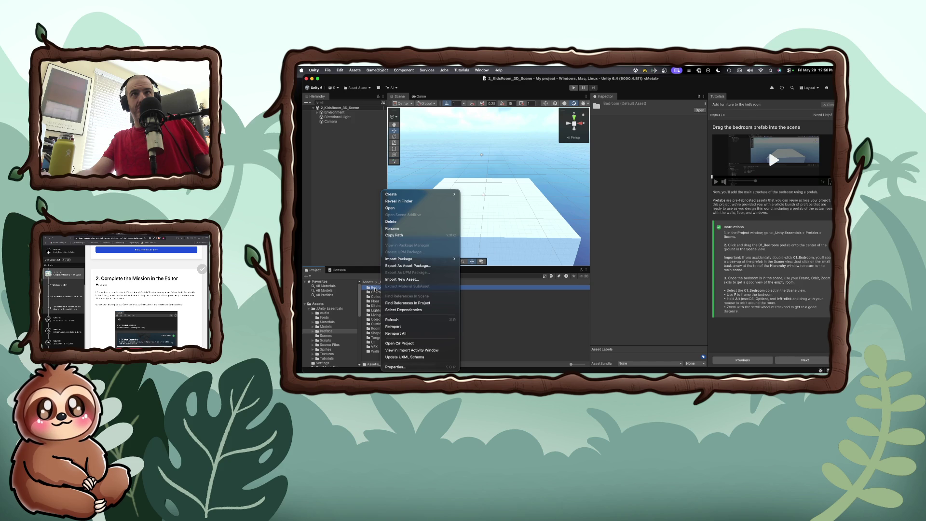
key(Escape)
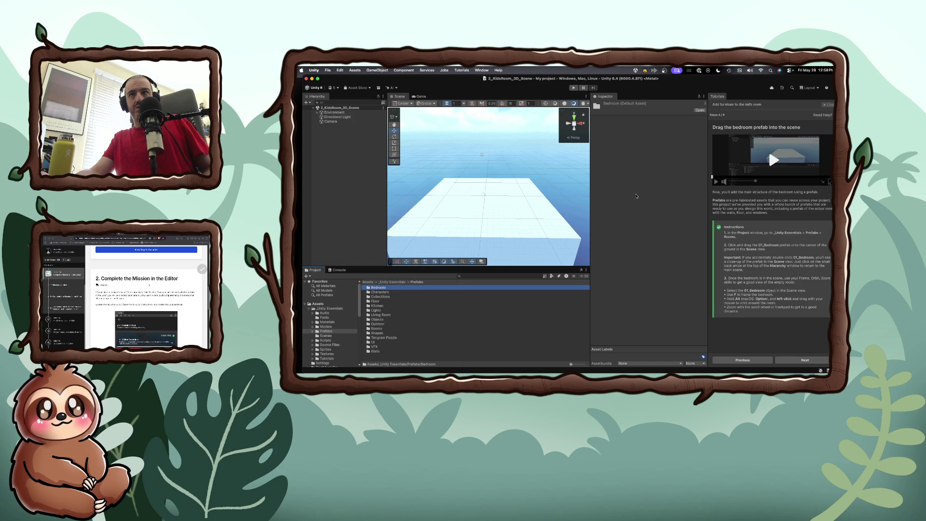
Step: Watch the tutorial video in an enlarged pop-out window, then close it
click(773, 161)
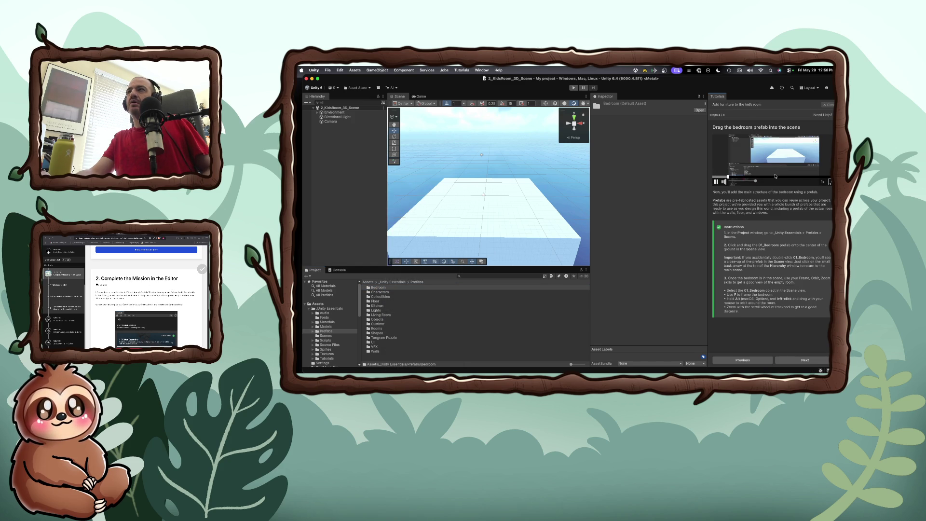
click(829, 182)
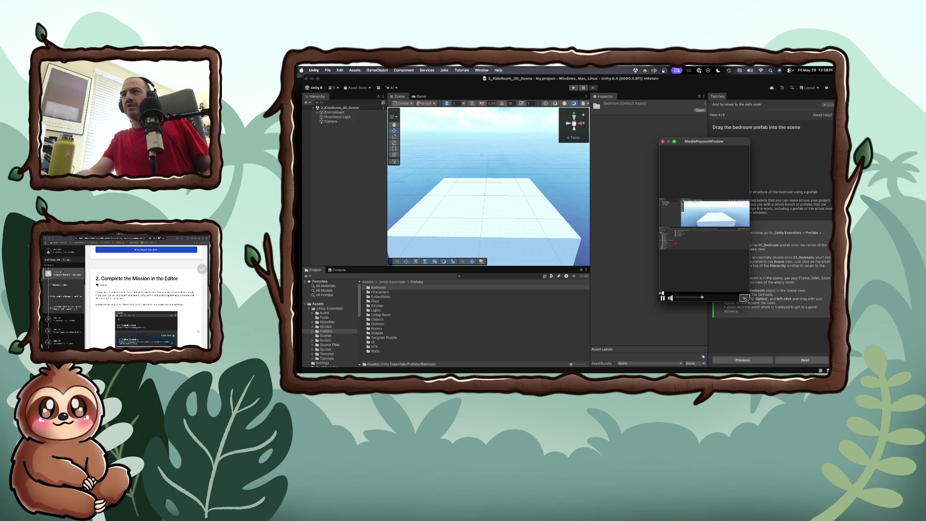
click(745, 298)
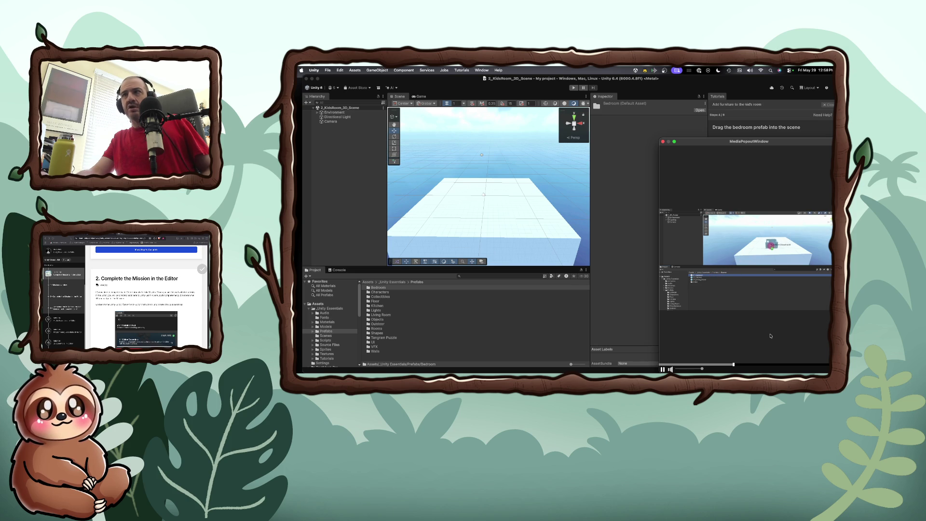
click(663, 141)
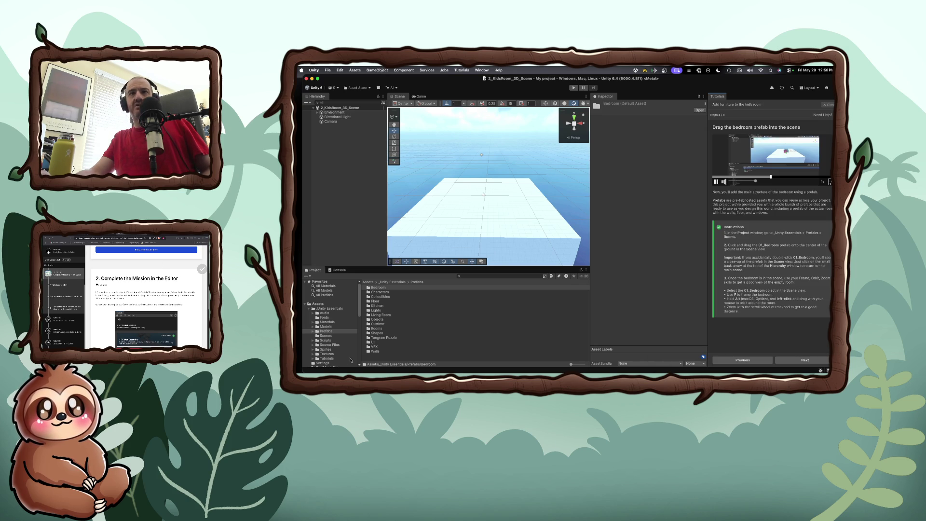
Step: Browse into the Bedroom folder and back up to Prefabs, retrying the drag
double_click(374, 288)
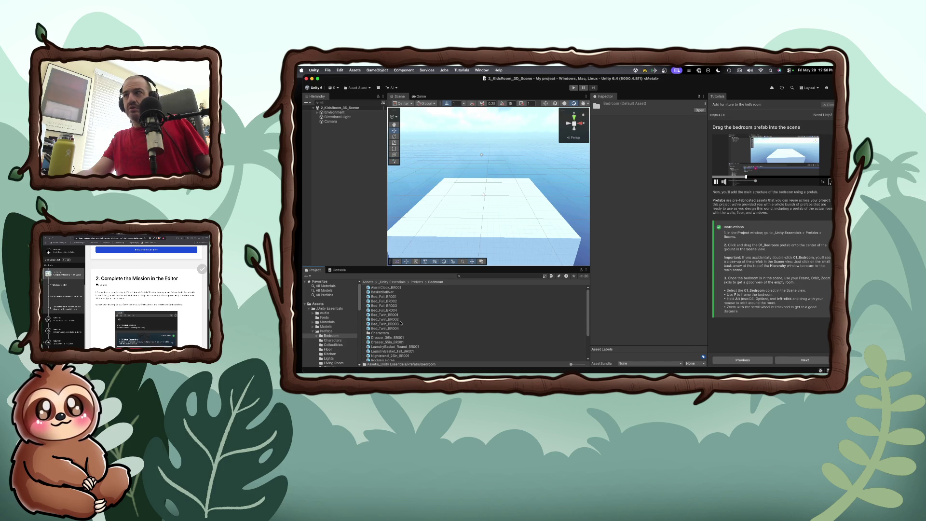
scroll(401, 323, down, 1)
scroll(400, 323, down, 2)
scroll(401, 323, down, 5)
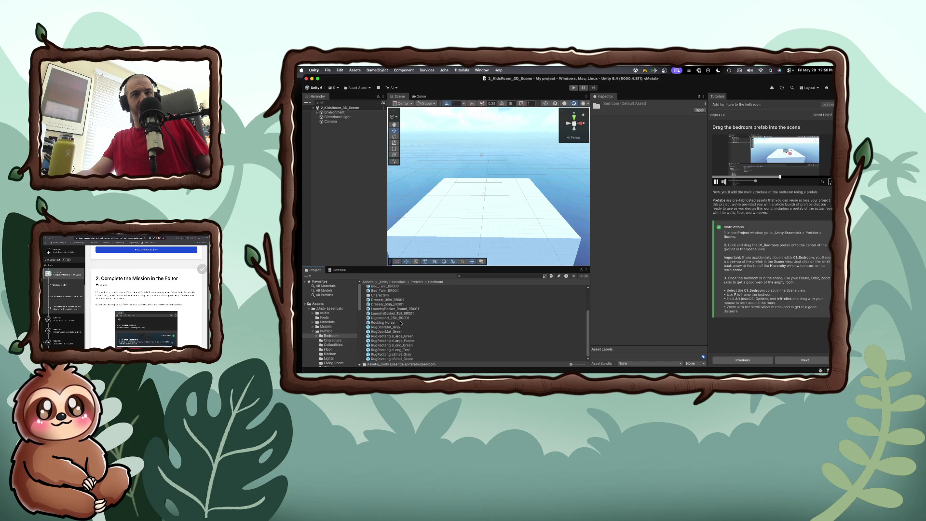
click(417, 282)
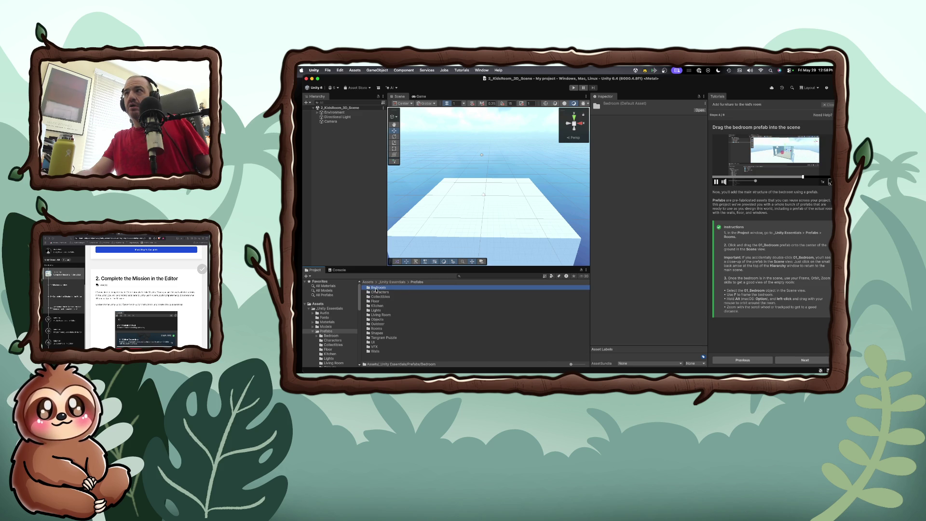
mouse_move(376, 290)
mouse_down()
mouse_move(430, 270)
mouse_move(480, 200)
mouse_move(482, 214)
mouse_up()
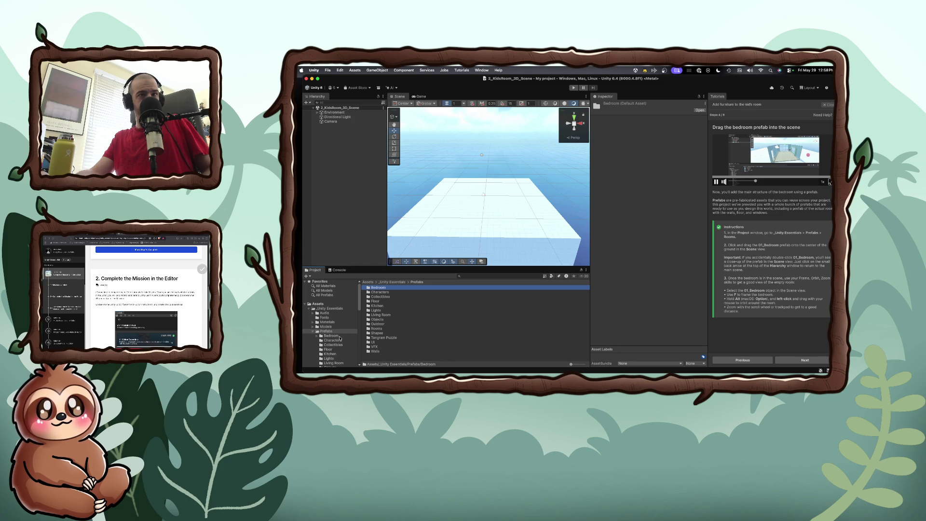
Step: Open the Rooms folder and drag the 01_Bedroom prefab onto the ground plane
scroll(339, 338, down, 5)
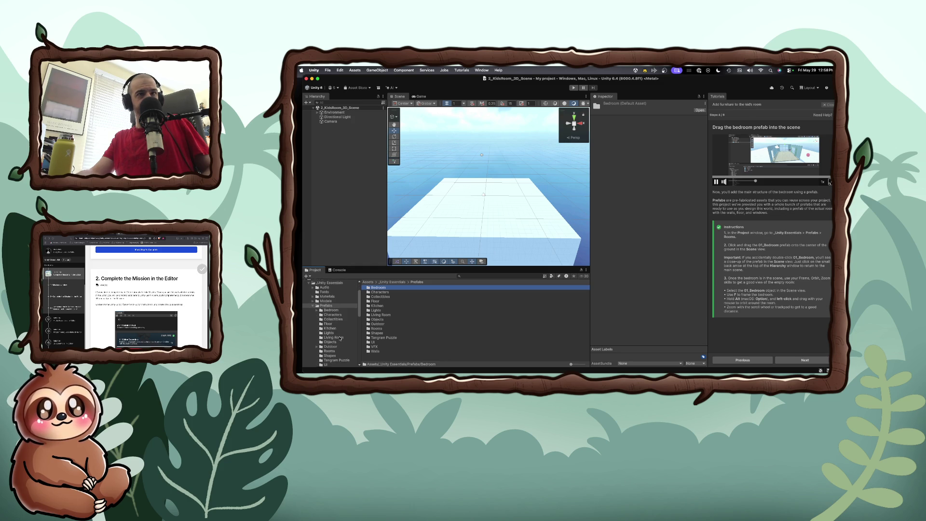
click(329, 348)
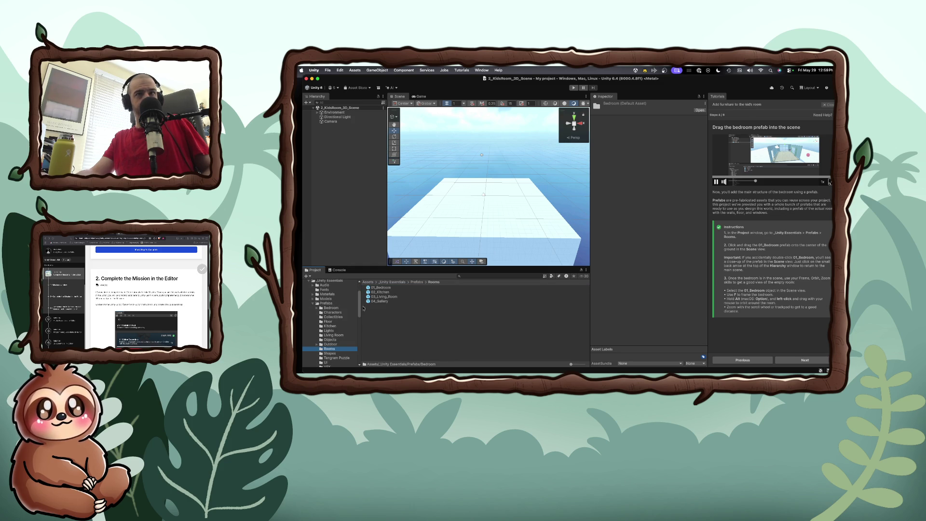
click(379, 288)
mouse_move(379, 290)
mouse_down()
mouse_move(460, 206)
mouse_move(483, 205)
mouse_up()
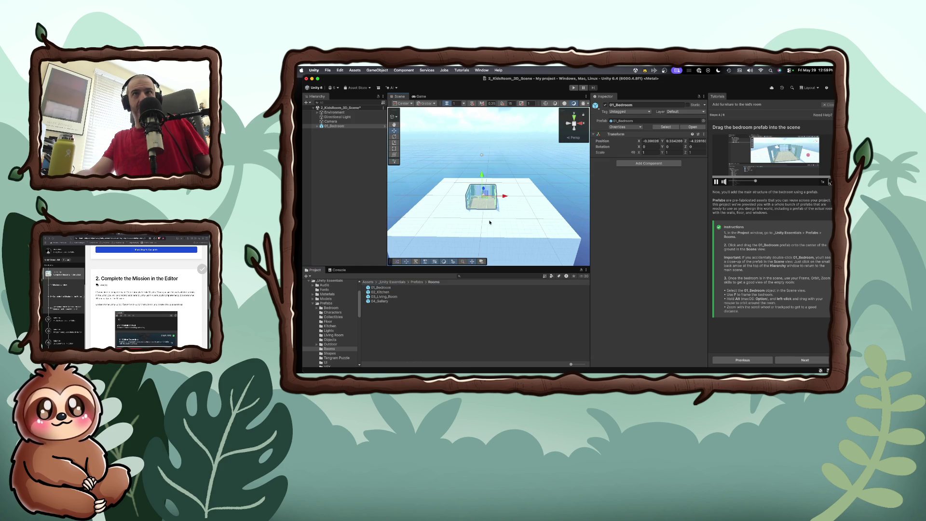
Step: Select the 01_Bedroom object and frame it in the Scene view with F
click(489, 215)
mouse_move(488, 215)
alt+mouse_down()
mouse_move(430, 213)
mouse_move(485, 215)
alt+mouse_up()
click(490, 212)
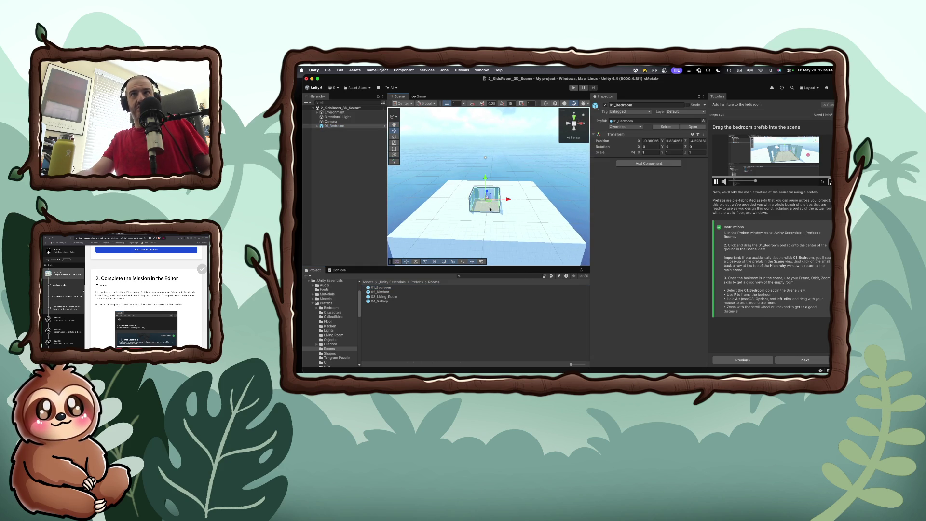
key(f)
mouse_move(490, 213)
alt+mouse_down()
mouse_move(529, 212)
mouse_move(491, 216)
alt+mouse_up()
scroll(491, 216, up, 5)
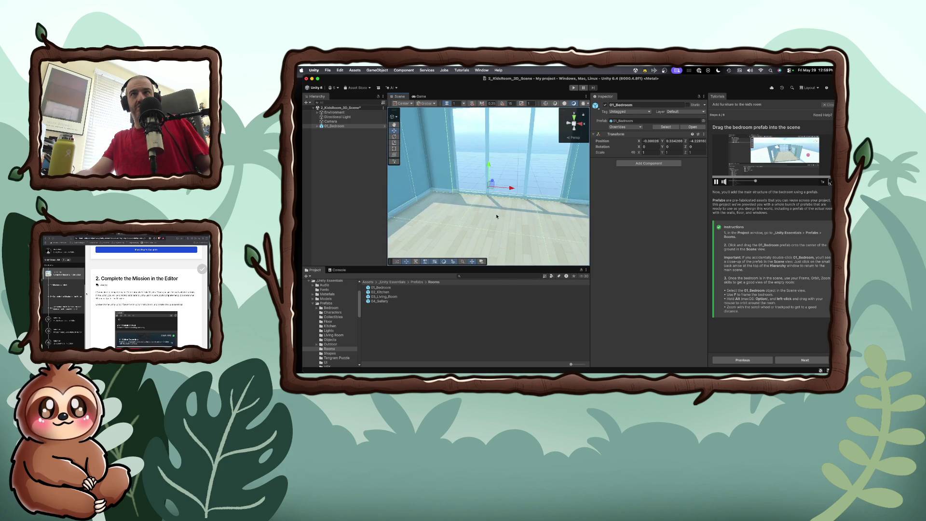
right_click(499, 216)
click(487, 214)
Step: Orbit and zoom around the bedroom, then pick a front-on gizmo view
scroll(486, 220, down, 5)
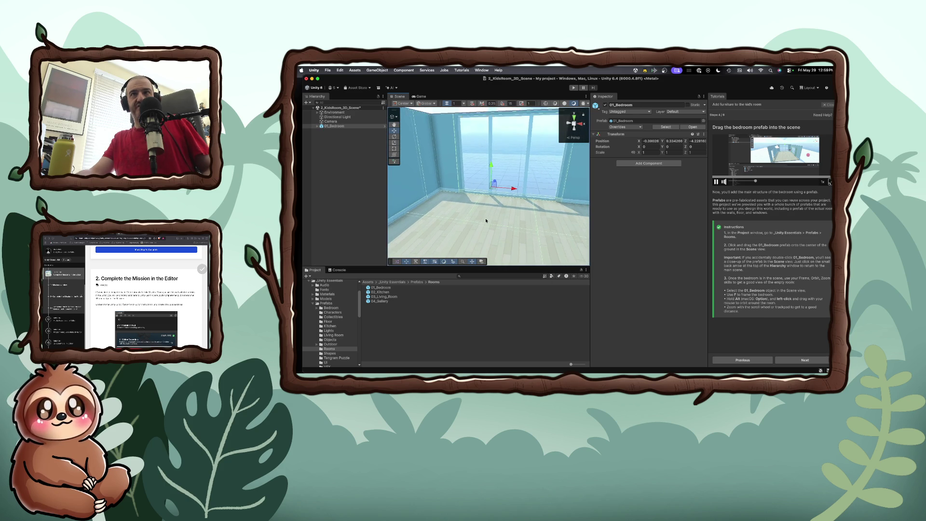
scroll(486, 222, down, 5)
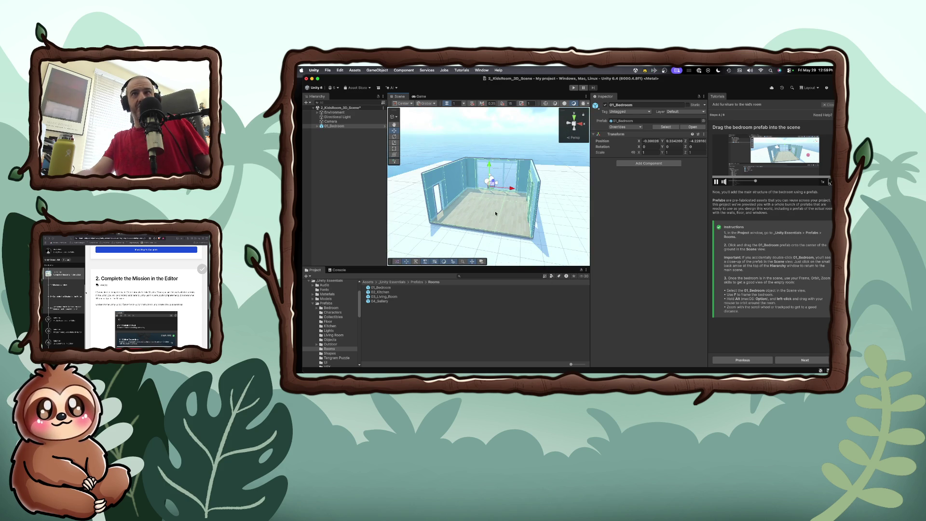
scroll(496, 213, up, 2)
mouse_move(505, 213)
mouse_down()
mouse_move(497, 212)
mouse_move(534, 209)
mouse_move(453, 211)
mouse_move(412, 197)
mouse_move(382, 212)
mouse_move(377, 231)
mouse_up()
scroll(401, 203, up, 5)
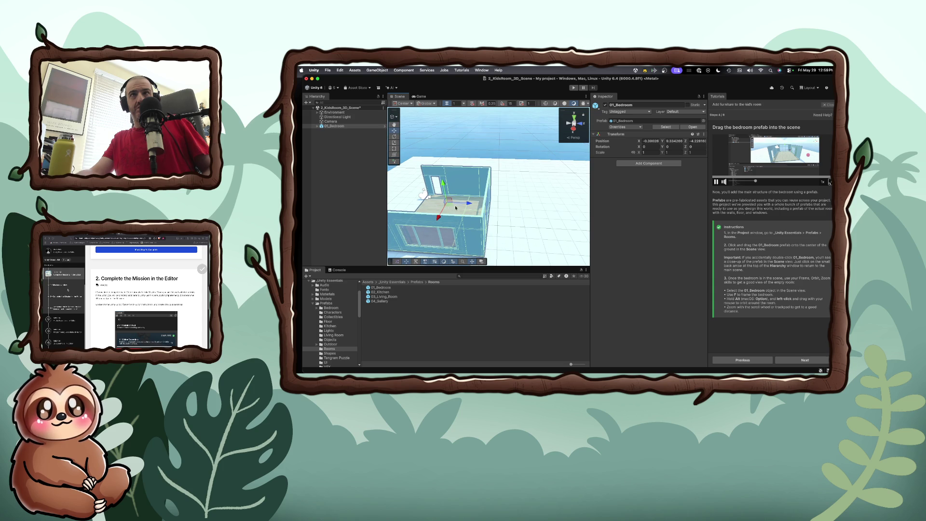
click(581, 126)
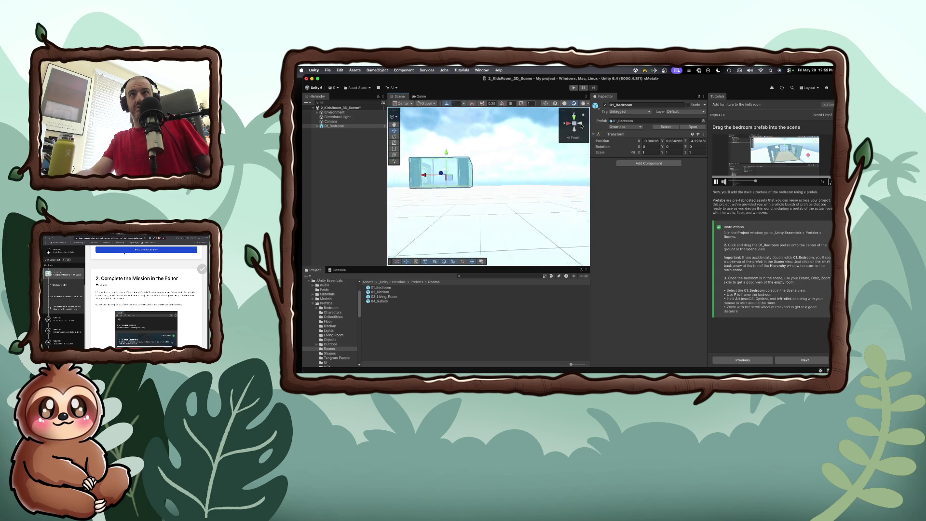
Step: Switch the scene gizmo to top, then left view, and orbit into perspective
click(576, 119)
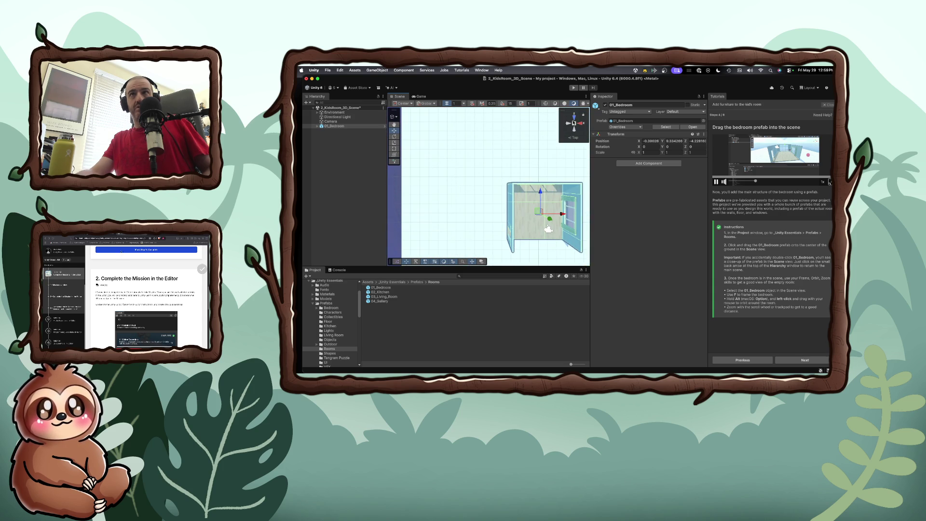
click(569, 124)
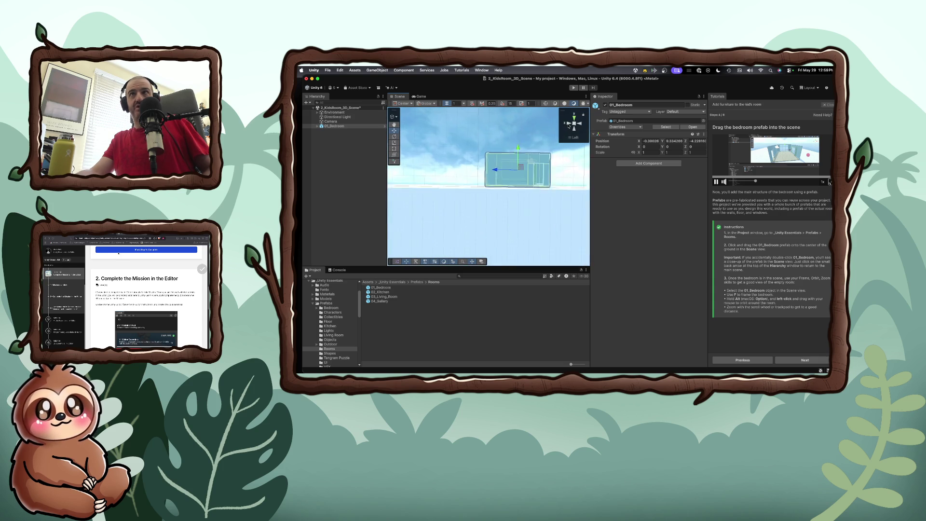
mouse_move(518, 179)
mouse_down()
mouse_move(505, 195)
mouse_move(451, 198)
mouse_up()
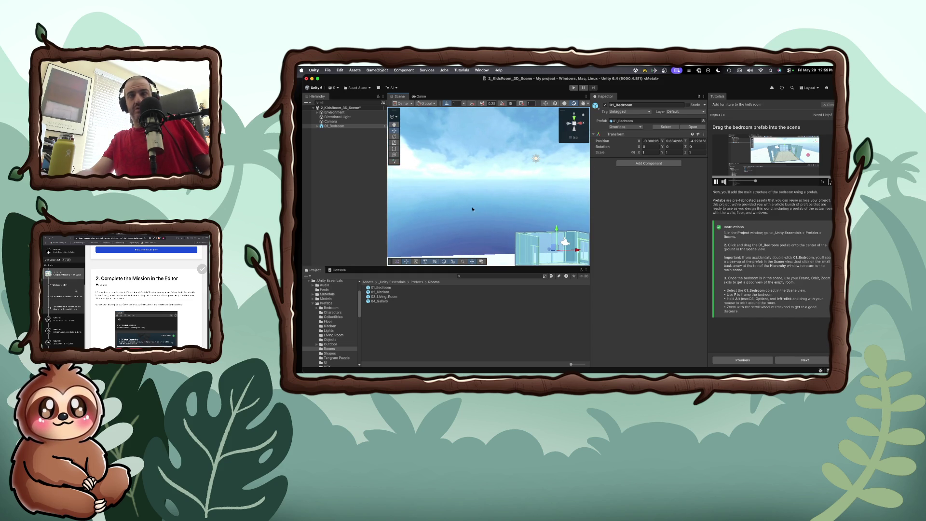
scroll(458, 201, down, 2)
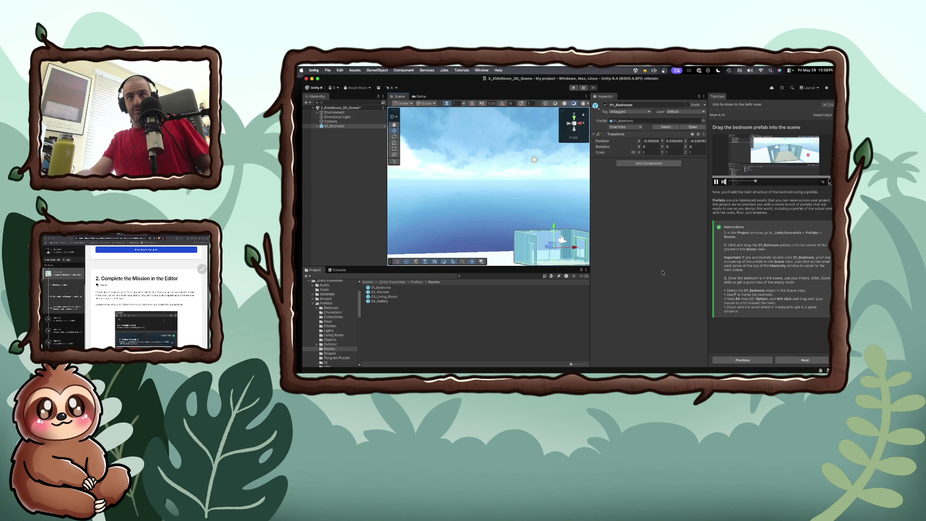
scroll(559, 219, down, 1)
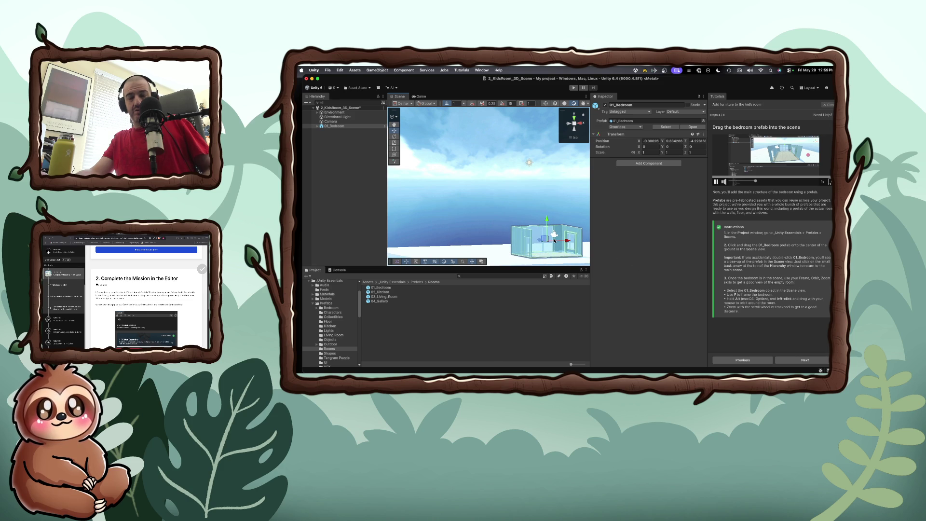
Step: Orbit and zoom until the bedroom is seen head-on beneath the sky and sun
mouse_move(528, 241)
mouse_down()
mouse_move(540, 241)
mouse_move(524, 242)
mouse_up()
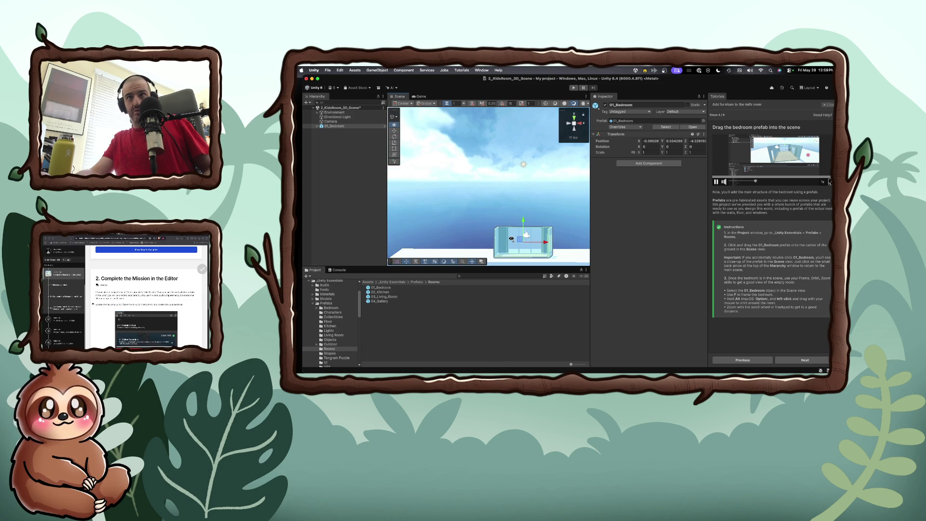
scroll(521, 243, up, 1)
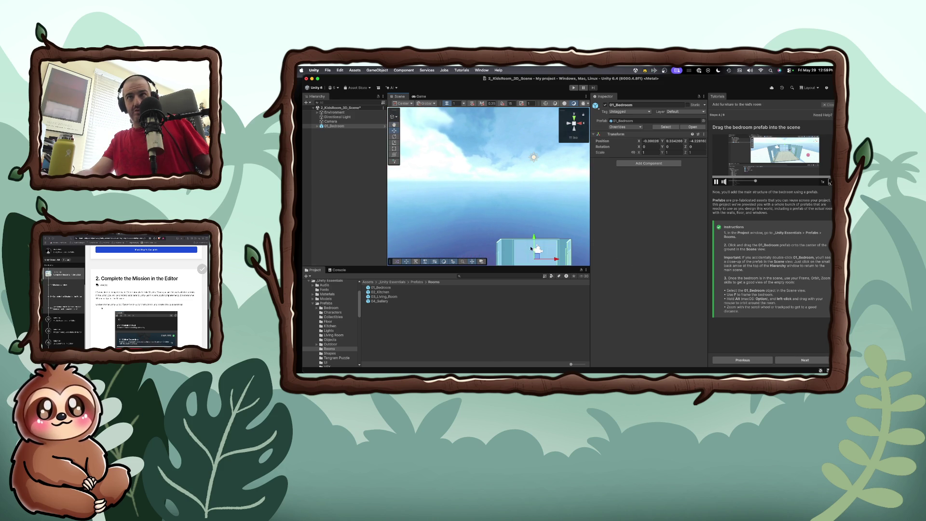
scroll(530, 245, up, 1)
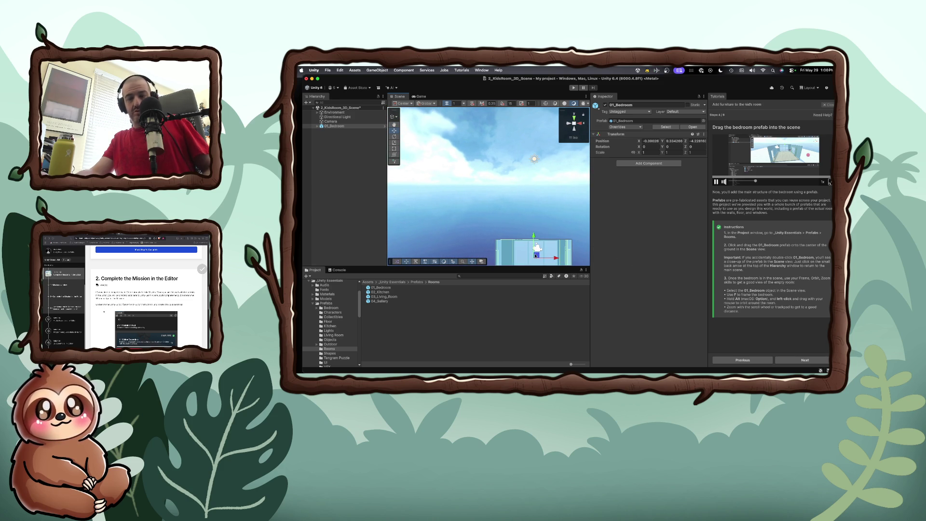
mouse_move(538, 255)
mouse_down()
mouse_move(527, 260)
mouse_move(519, 248)
mouse_up()
scroll(519, 253, up, 3)
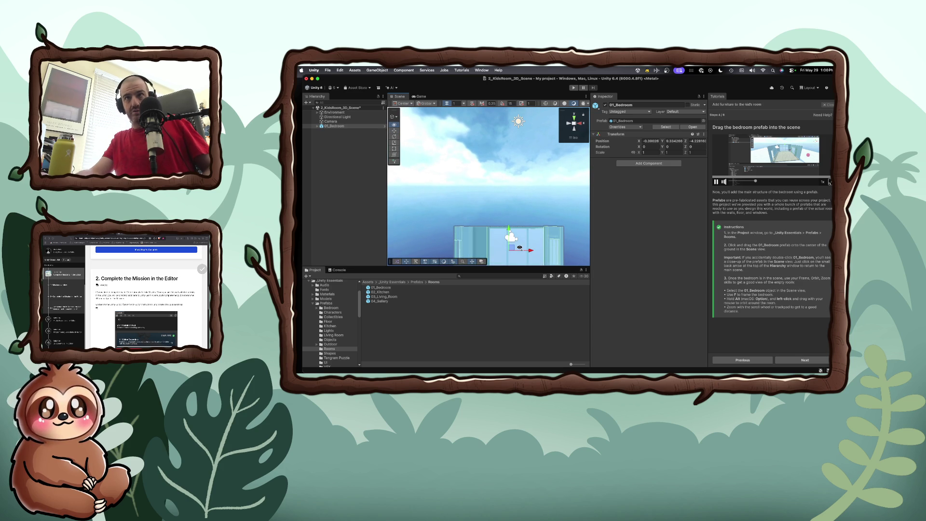
scroll(521, 235, down, 1)
scroll(520, 235, down, 2)
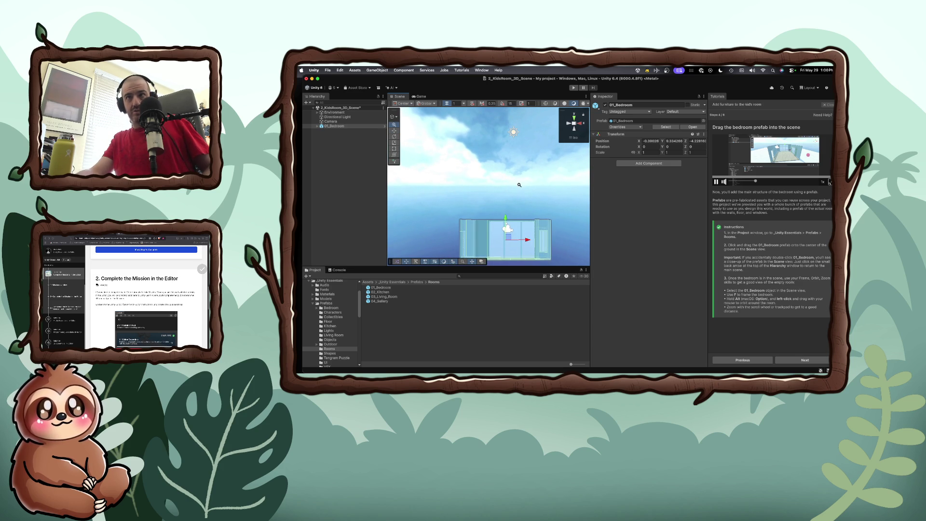
right_click(519, 245)
Step: Select the WindowTallGlass4m and Wall1m pieces in the Scene view, with the move handle centred
click(520, 245)
click(523, 242)
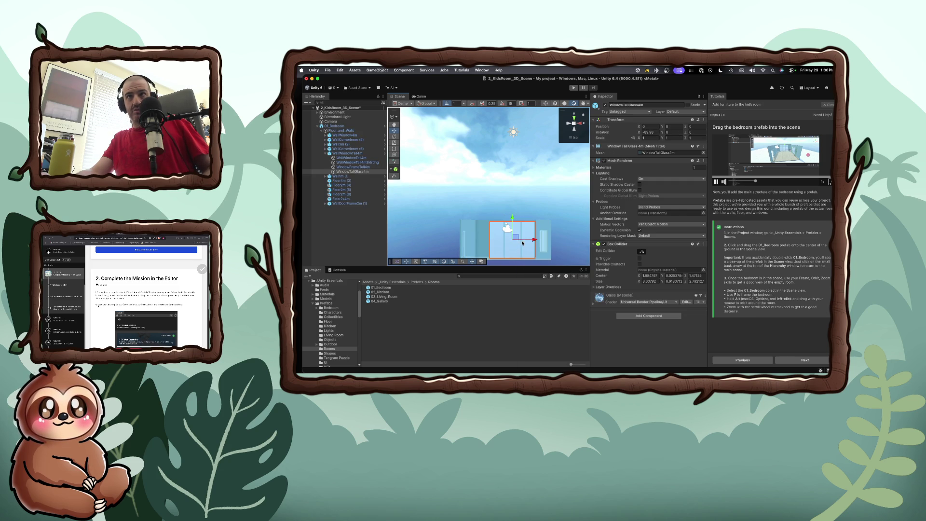
click(537, 238)
key(z)
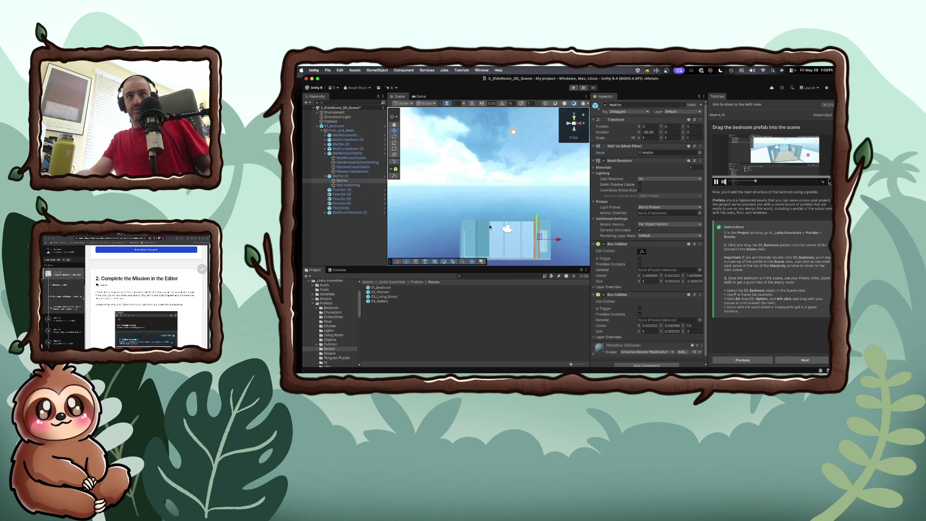
Step: Select 01_Bedroom, frame it with F, and rewind the tutorial video
click(338, 126)
key(z)
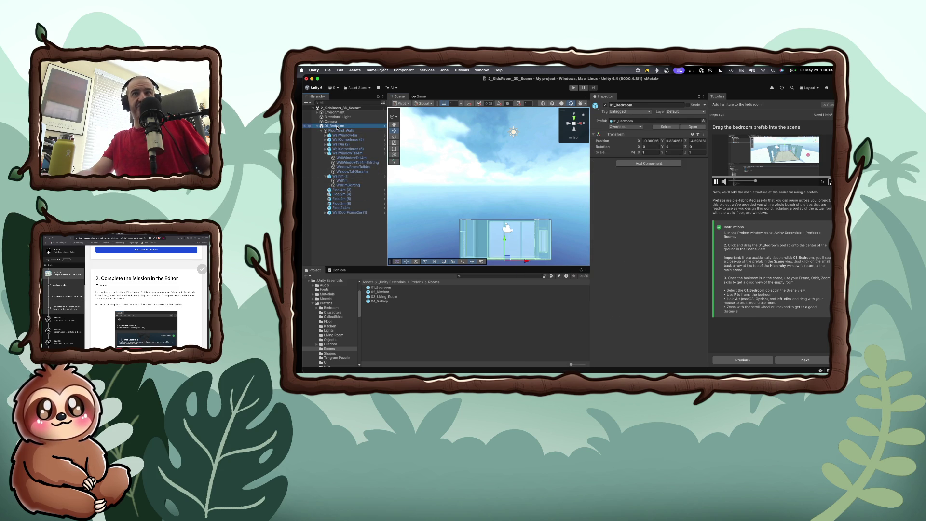
key(f)
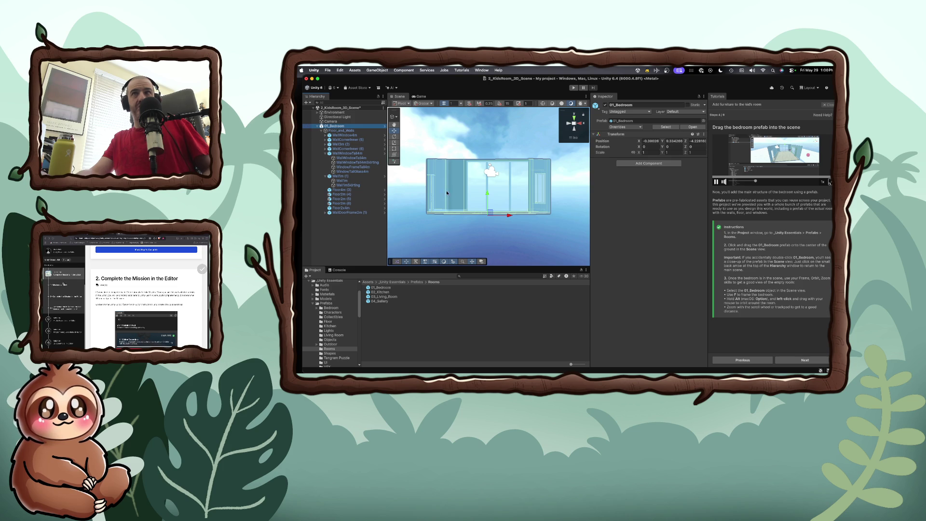
click(756, 177)
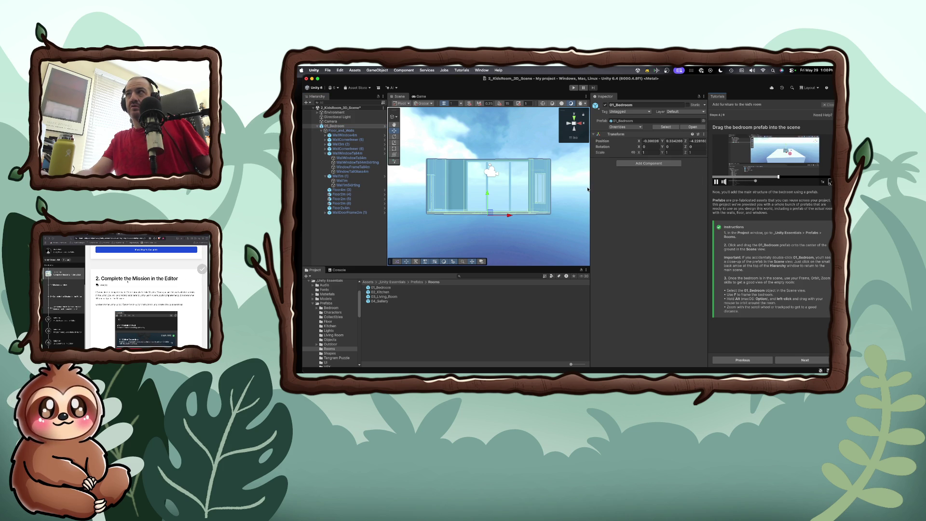
click(575, 119)
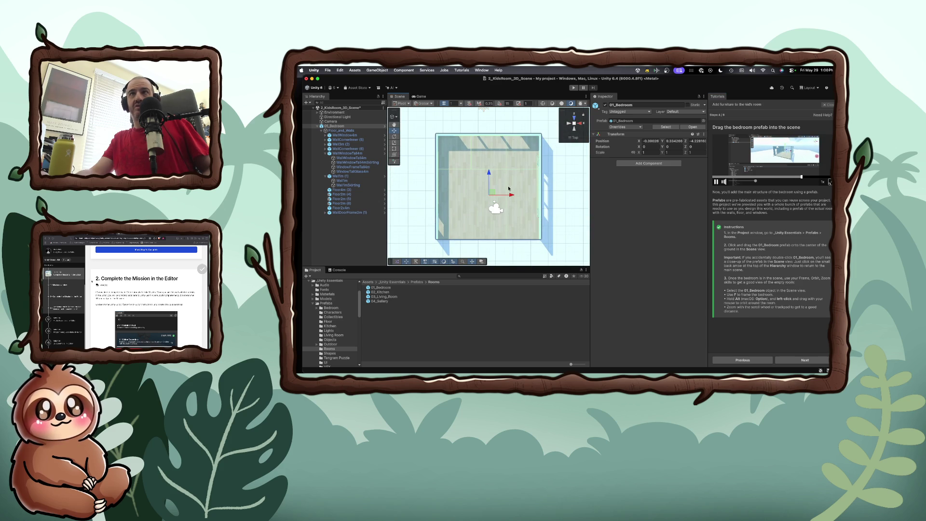
click(581, 124)
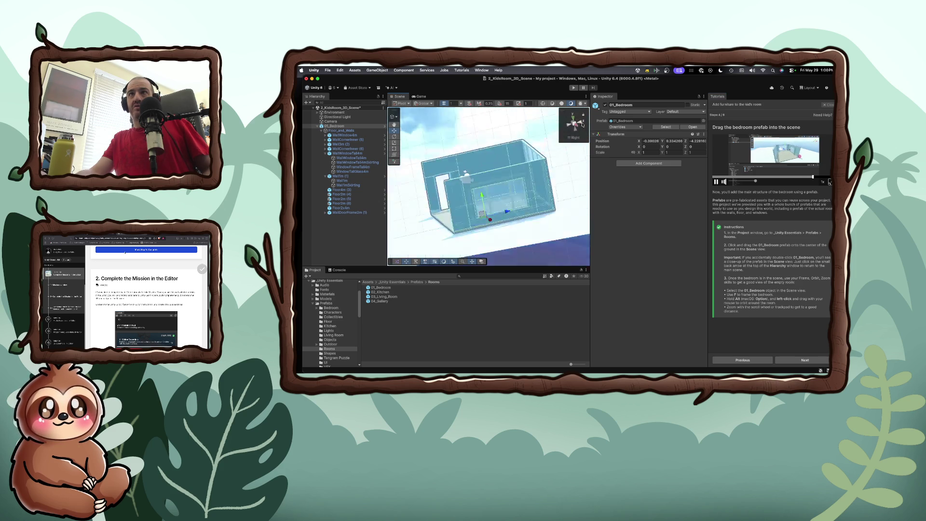
mouse_move(515, 185)
mouse_down()
mouse_move(509, 214)
mouse_move(484, 202)
mouse_move(499, 194)
mouse_move(497, 201)
mouse_up()
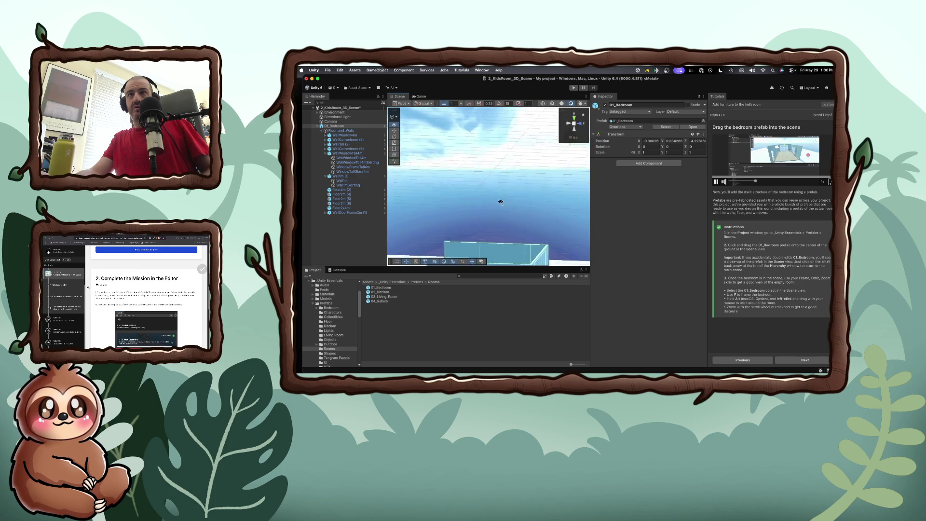
click(569, 127)
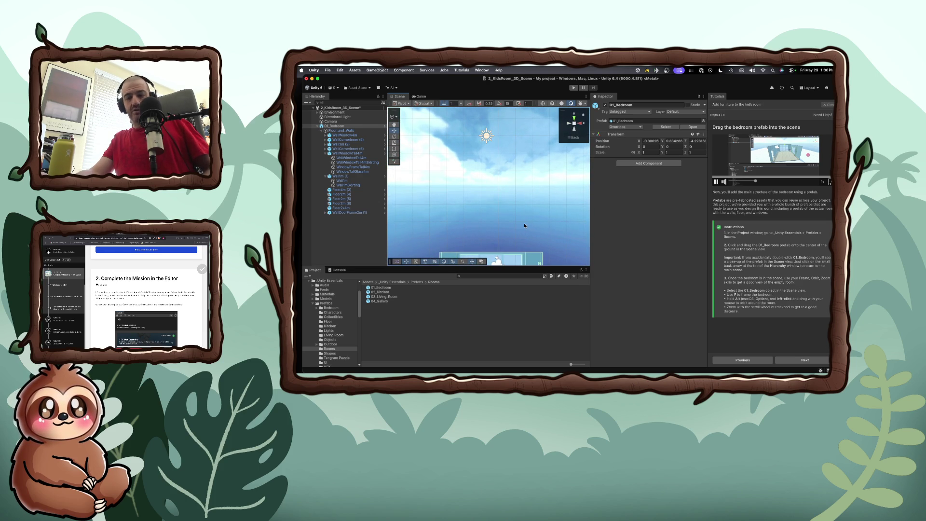
drag(524, 226, 525, 232)
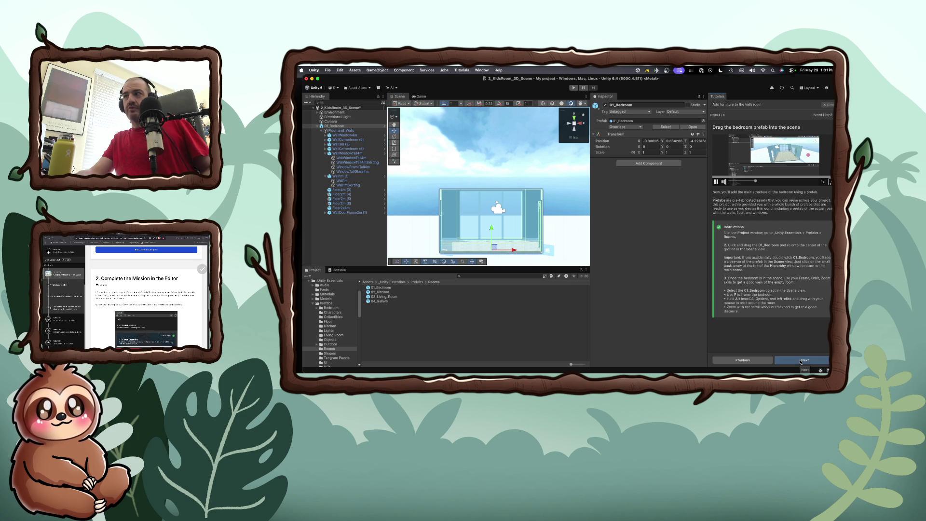
click(801, 361)
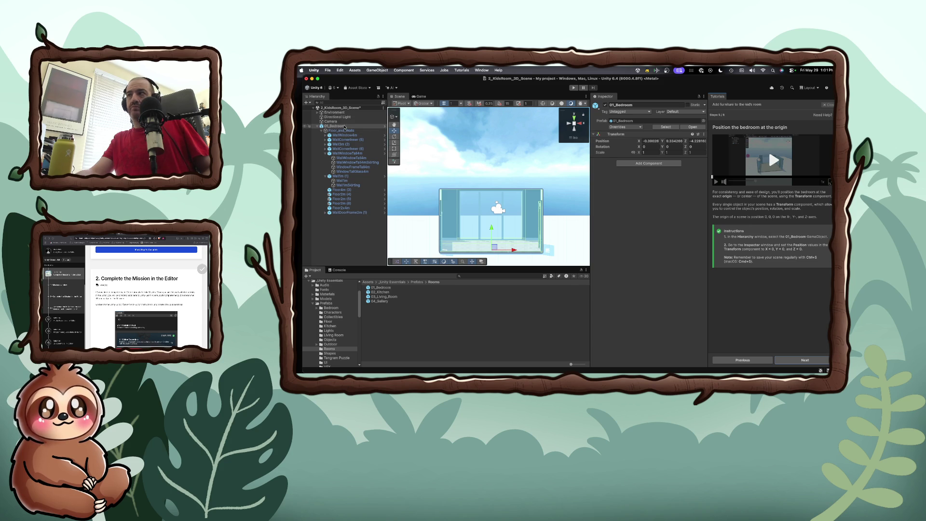
Step: Select 01_Bedroom and set its Transform Position to X 0, Y 0, Z 0
click(338, 126)
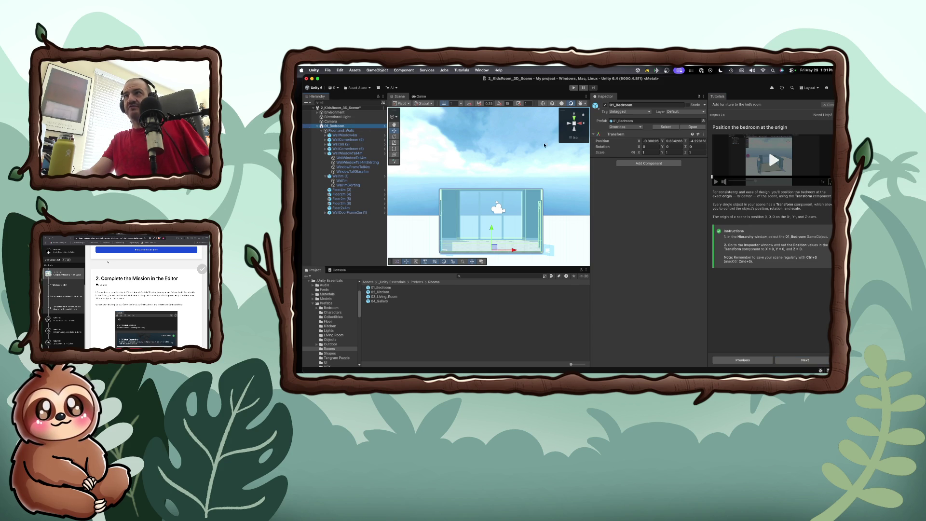
click(652, 141)
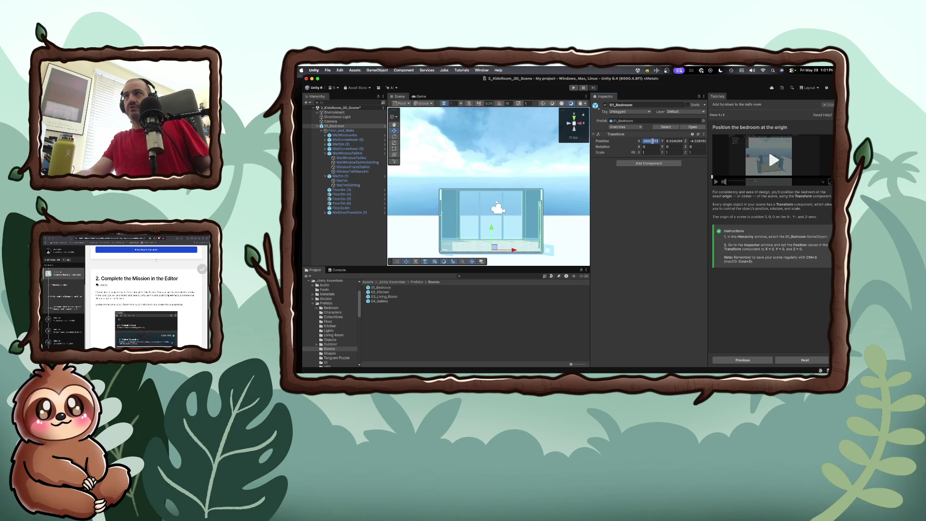
text(0)
key(Tab)
text(0)
key(Tab)
text(0)
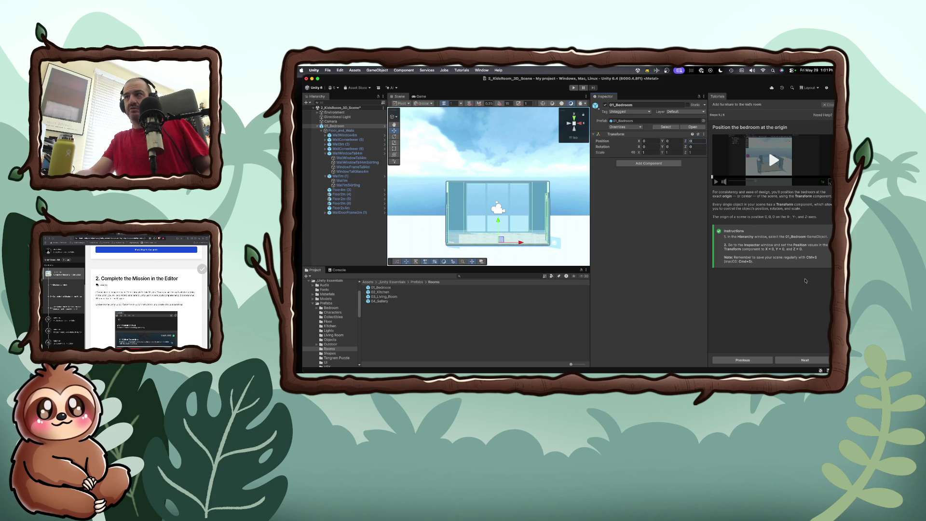
click(780, 290)
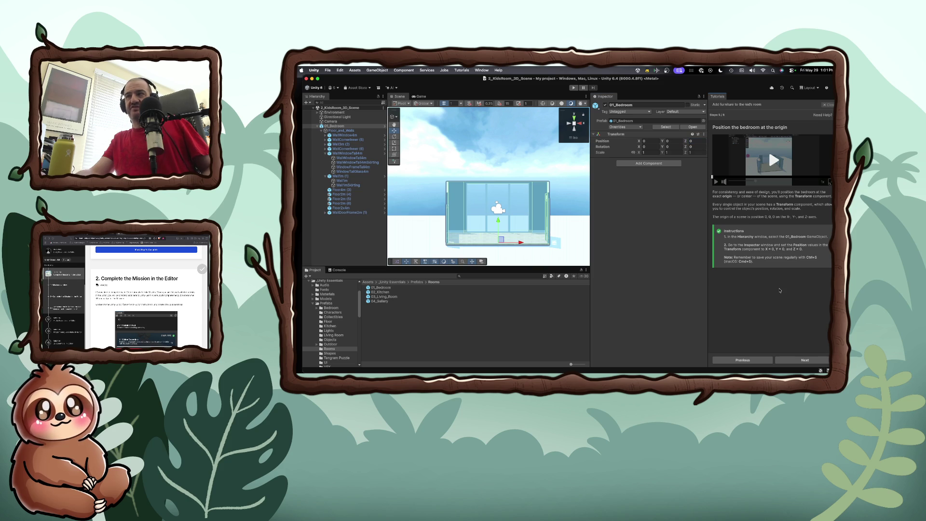
Step: Advance the tutorial to its next step and play its demonstration video
click(797, 362)
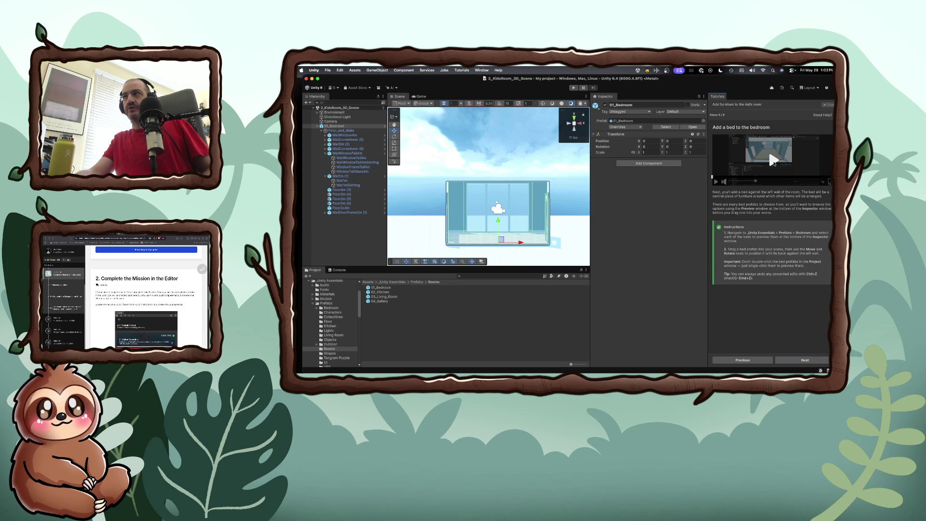
click(774, 161)
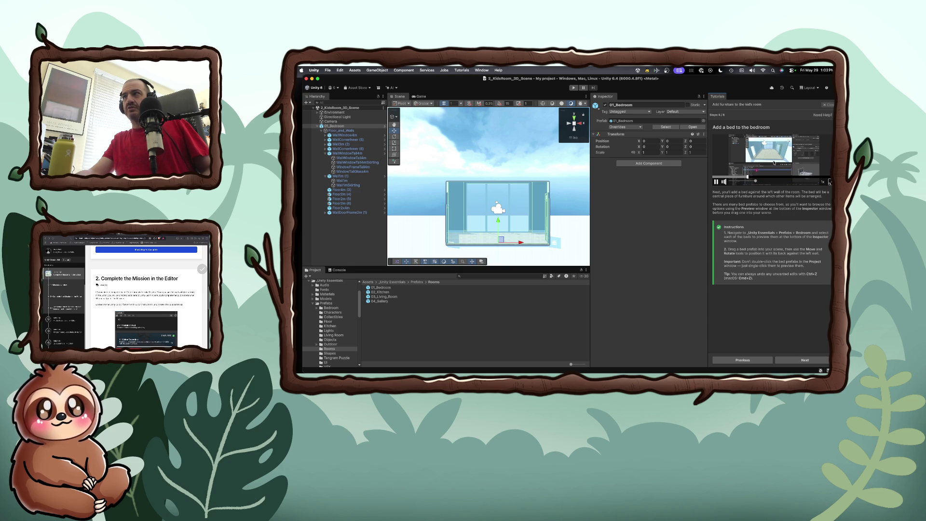
scroll(342, 342, down, 1)
scroll(342, 342, down, 3)
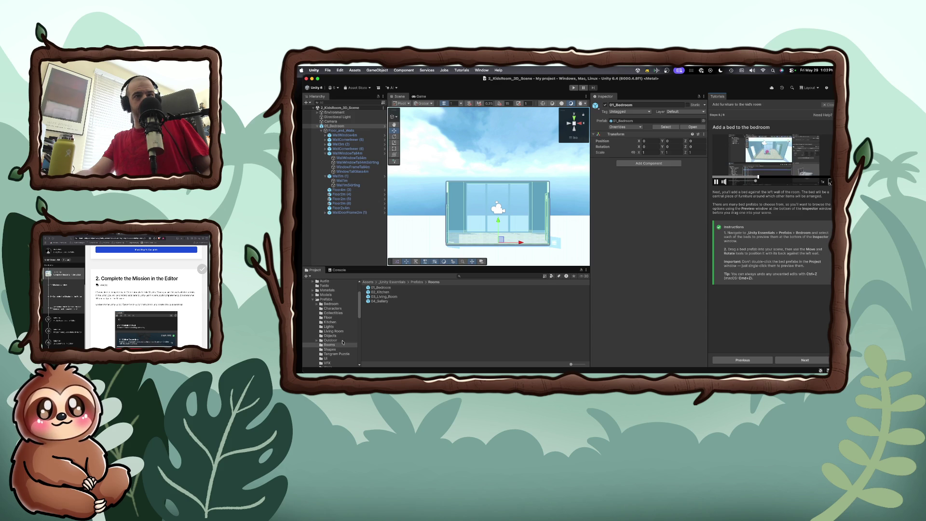
scroll(342, 343, up, 2)
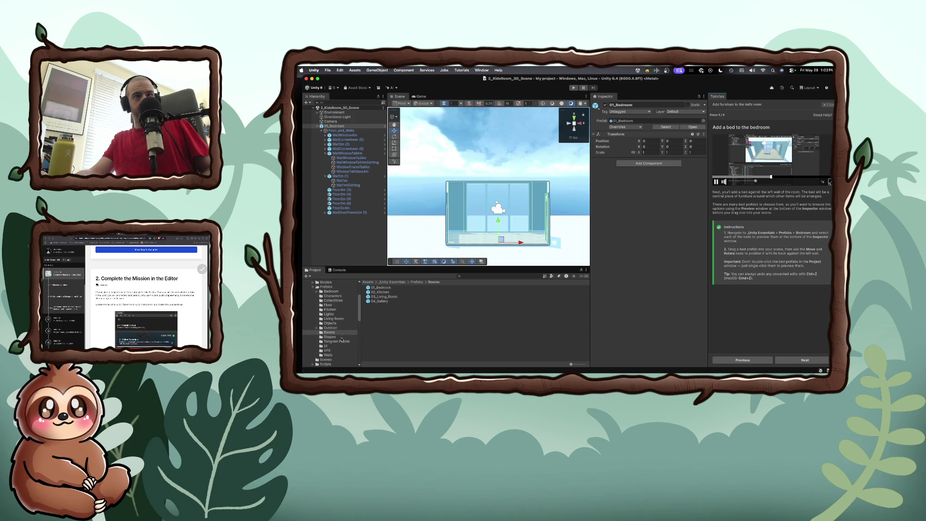
Step: Browse to Prefabs > Bedroom and open Bed_Full_BR001 in Prefab Mode
click(317, 292)
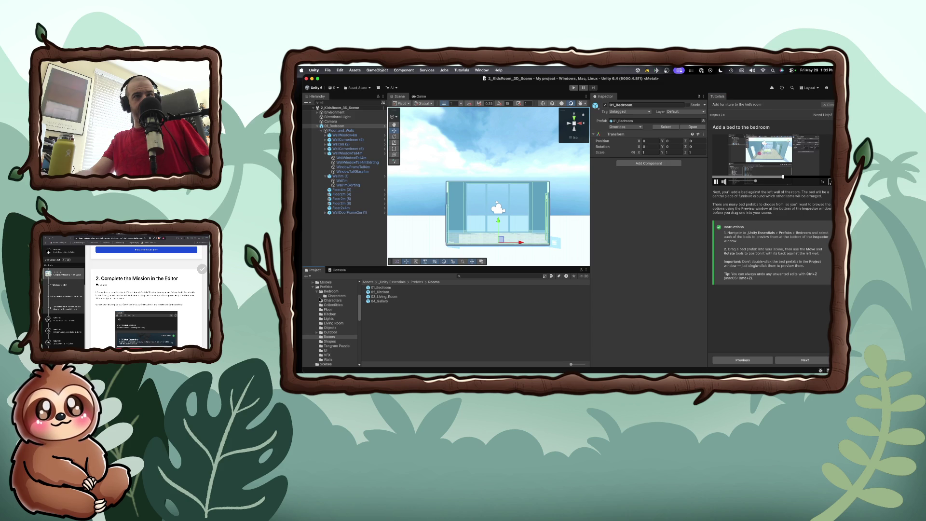
click(317, 292)
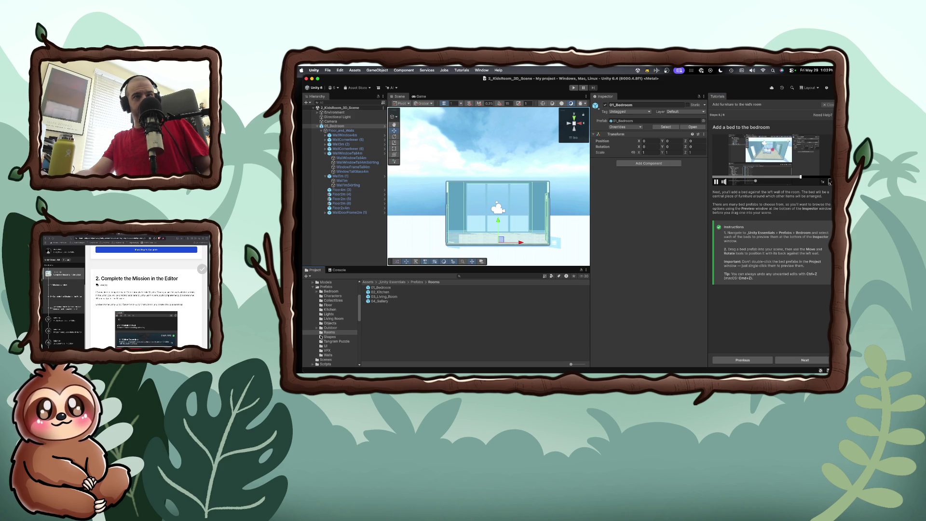
scroll(324, 339, down, 4)
scroll(330, 344, down, 3)
scroll(330, 344, up, 10)
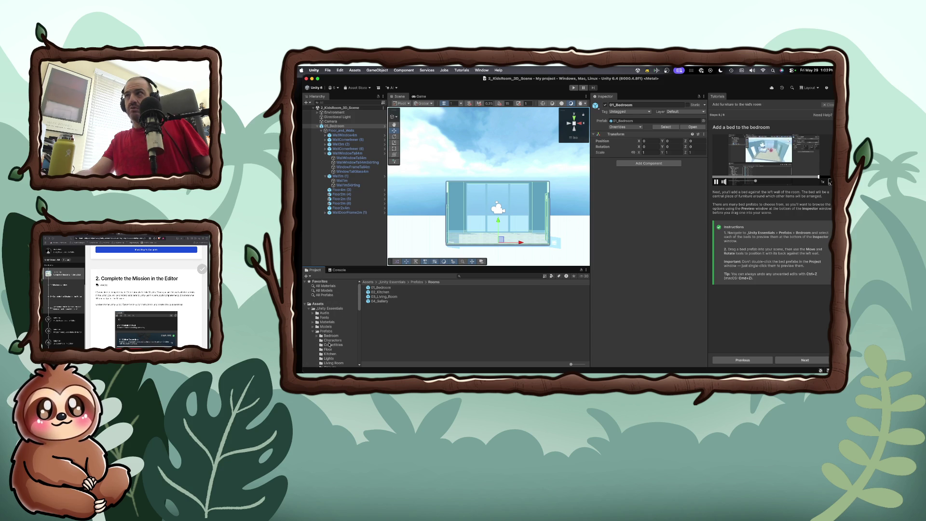
scroll(329, 345, down, 3)
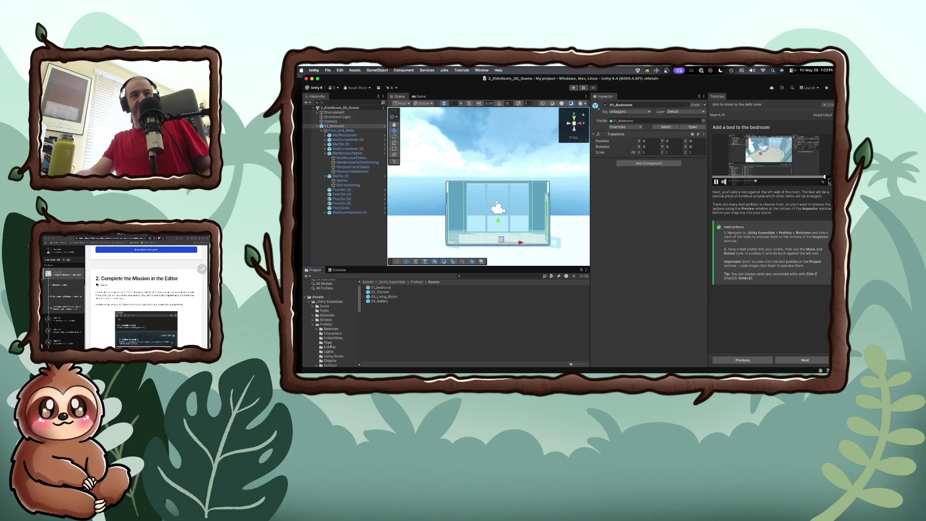
click(417, 283)
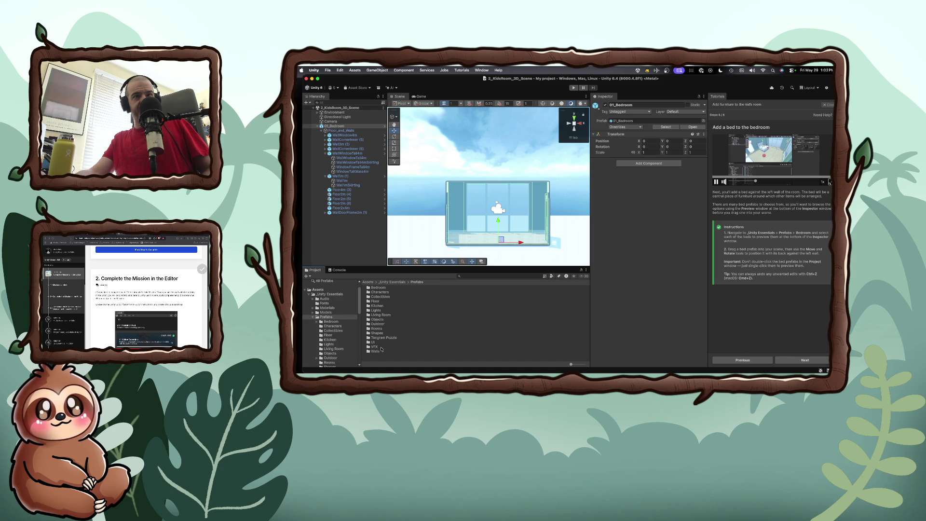
double_click(381, 288)
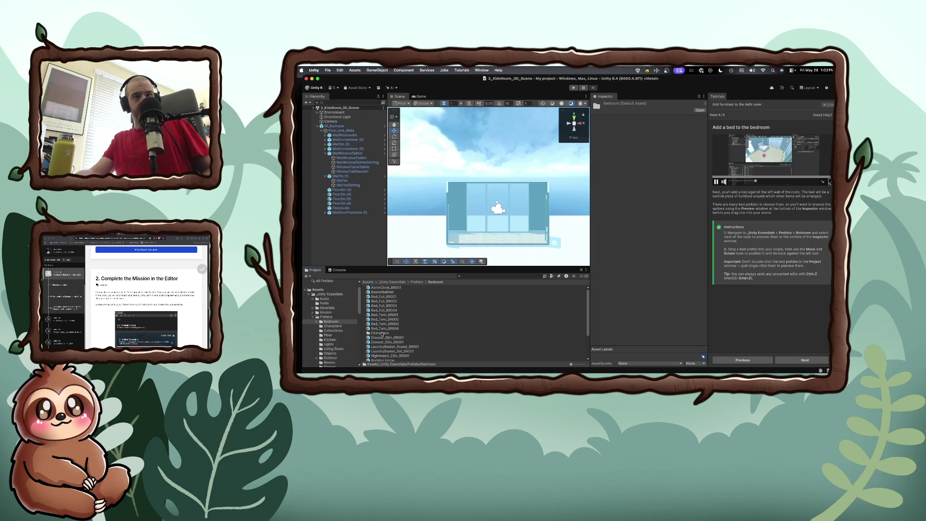
double_click(385, 296)
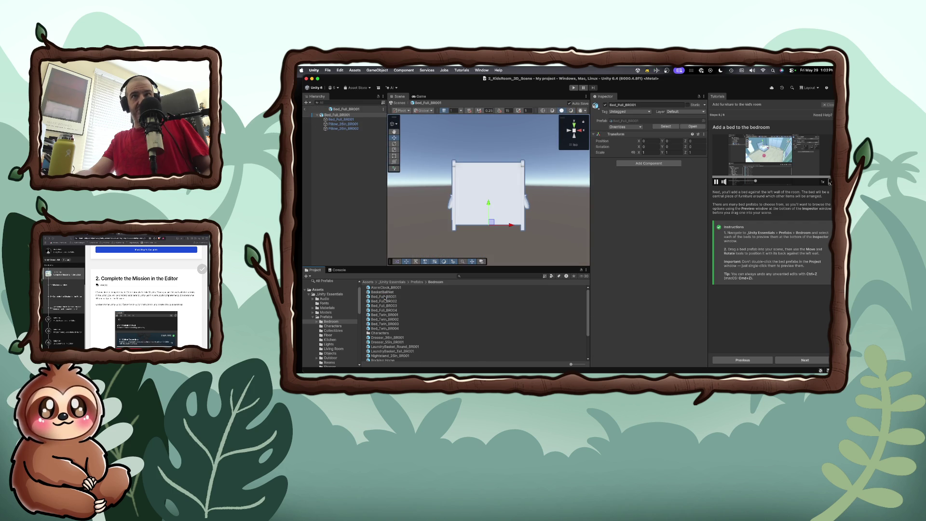
Step: Switch from the Scene view to the Game view of the empty bedroom
click(421, 95)
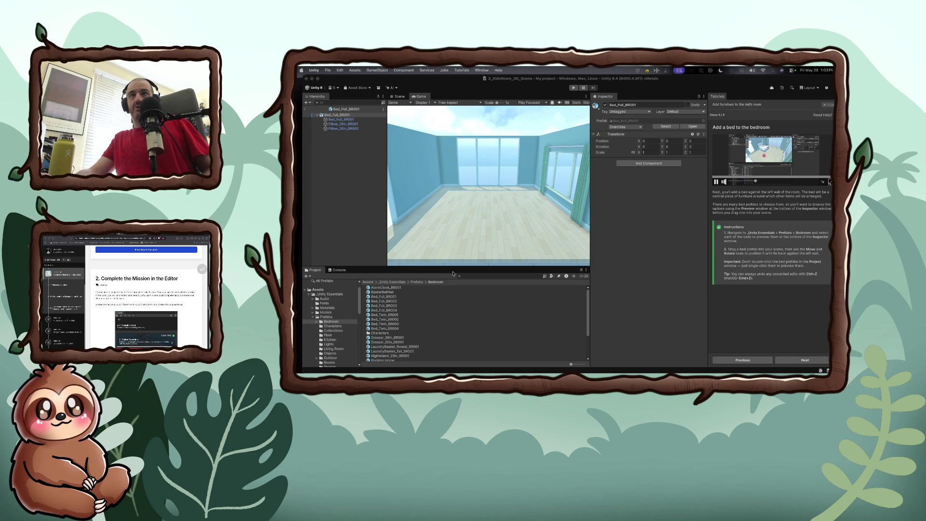
Step: Preview the Bed_Full BR001–BR004 and Bed_Twin BR001–BR002 prefabs in the Project window
click(395, 312)
click(390, 293)
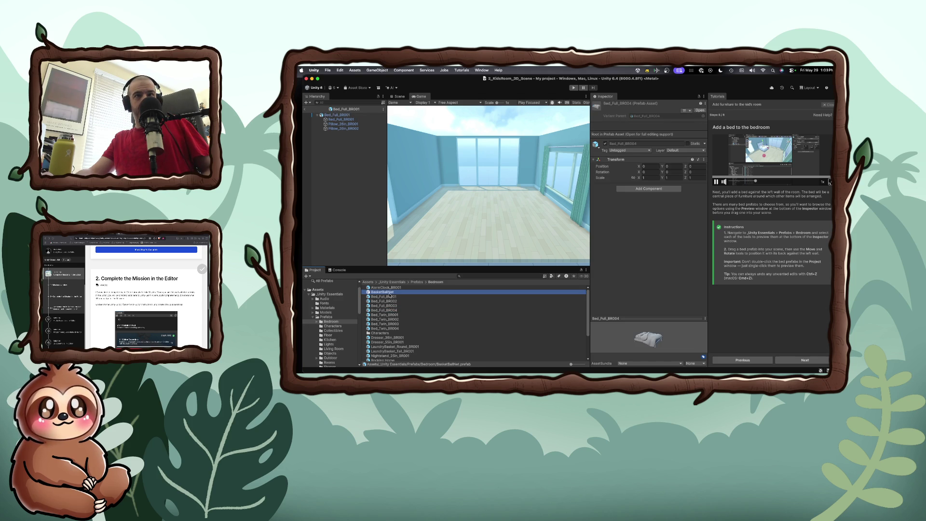
click(390, 296)
click(391, 301)
click(394, 310)
click(394, 319)
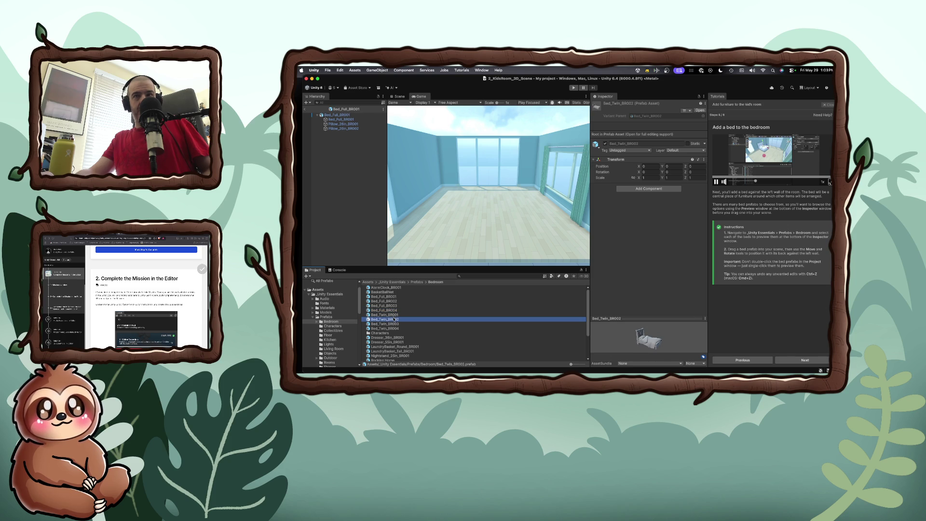
click(394, 315)
key(Down)
key(Up)
key(Up)
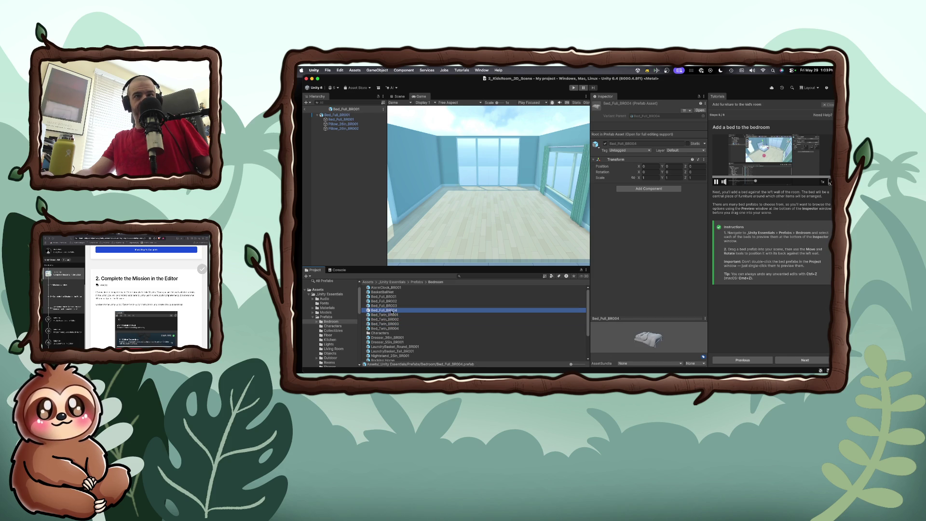
click(392, 306)
click(392, 302)
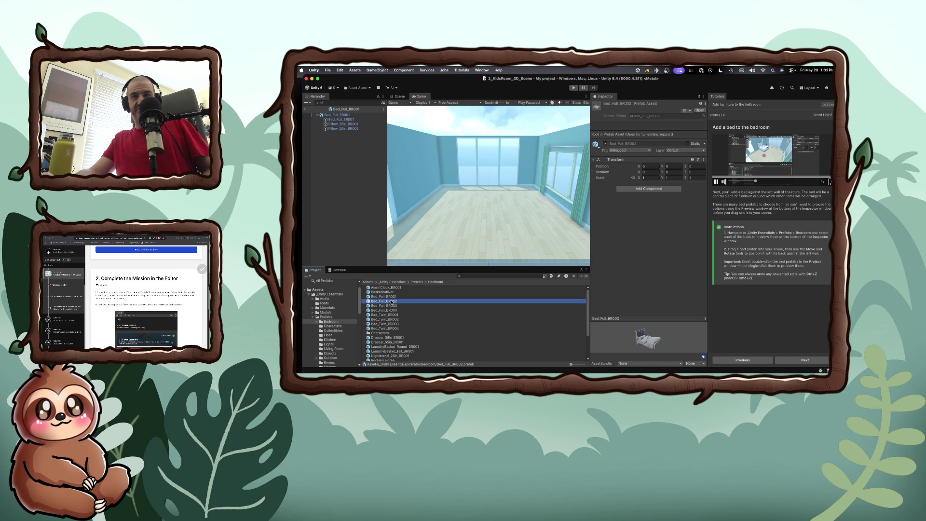
click(391, 297)
click(391, 300)
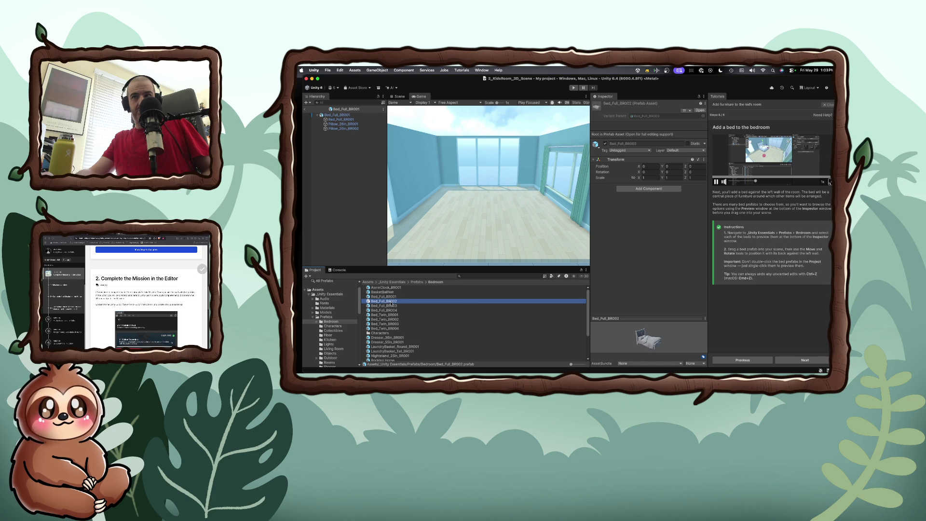
Step: Try dragging Bed_Full_BR001 into the room, rotate its preview, and collapse its child parts
mouse_move(391, 297)
mouse_down()
mouse_move(427, 204)
mouse_move(411, 276)
mouse_move(386, 299)
mouse_up()
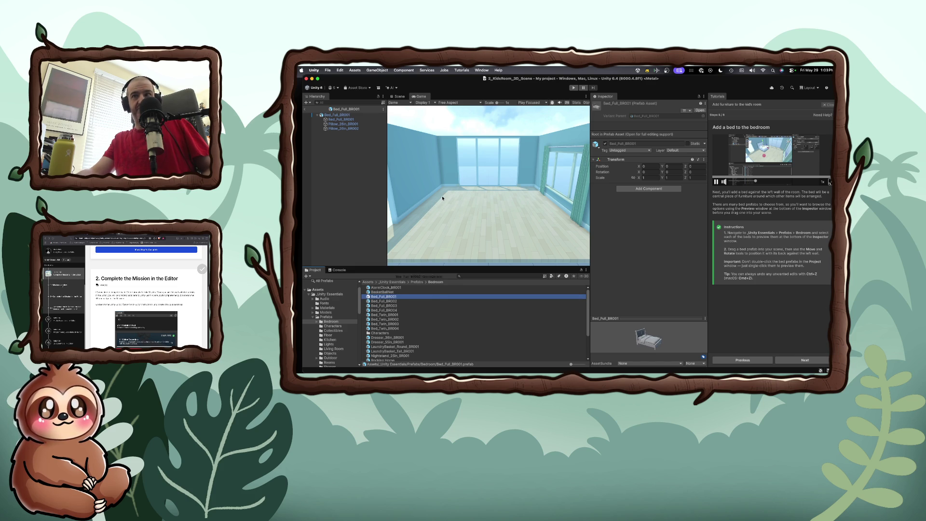
mouse_move(644, 340)
mouse_down()
mouse_move(497, 233)
mouse_move(579, 271)
mouse_move(657, 287)
mouse_up()
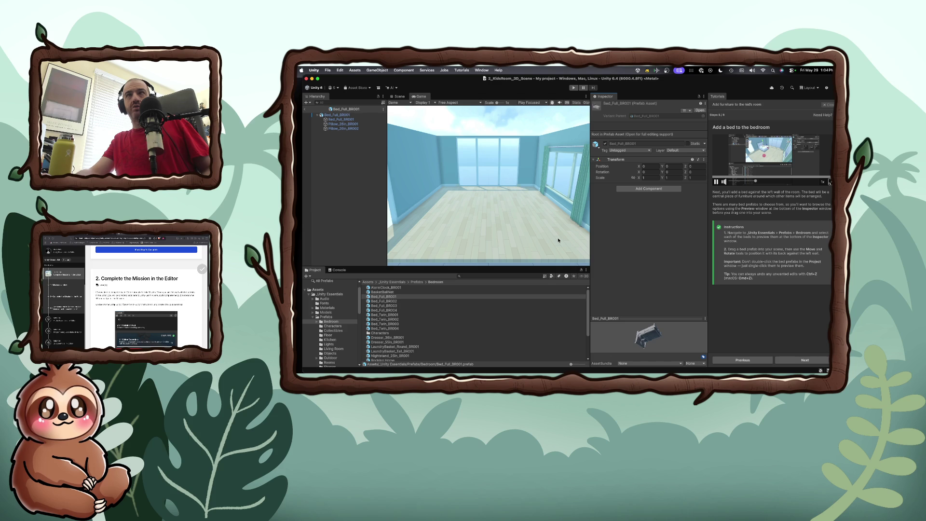
click(394, 297)
mouse_move(395, 297)
mouse_down()
mouse_move(477, 241)
mouse_move(452, 223)
mouse_move(419, 265)
mouse_move(430, 260)
mouse_up()
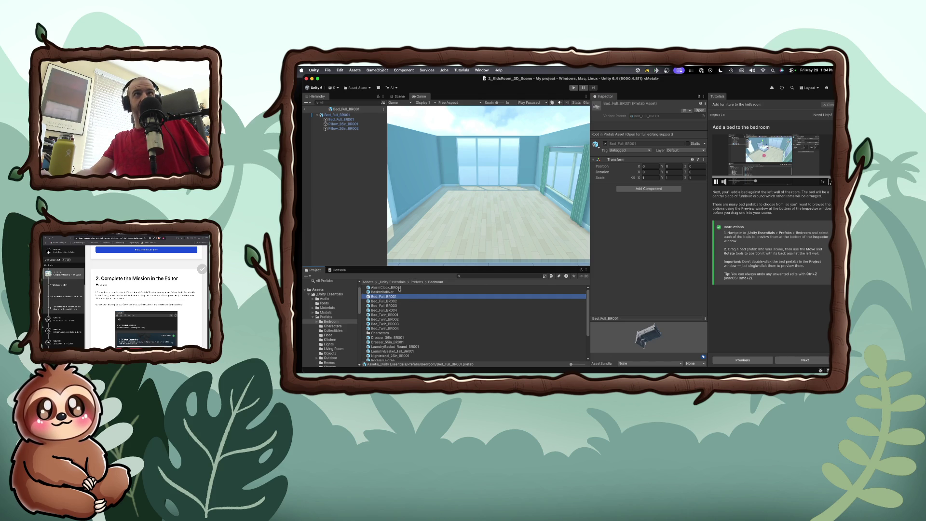
click(318, 116)
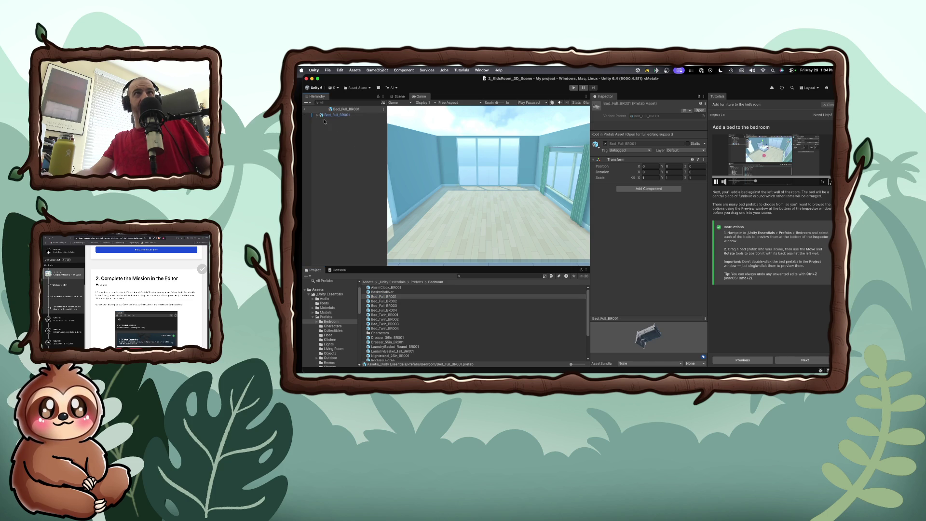
Step: Switch between Scene and Game views, then close the Scene view tab
click(401, 97)
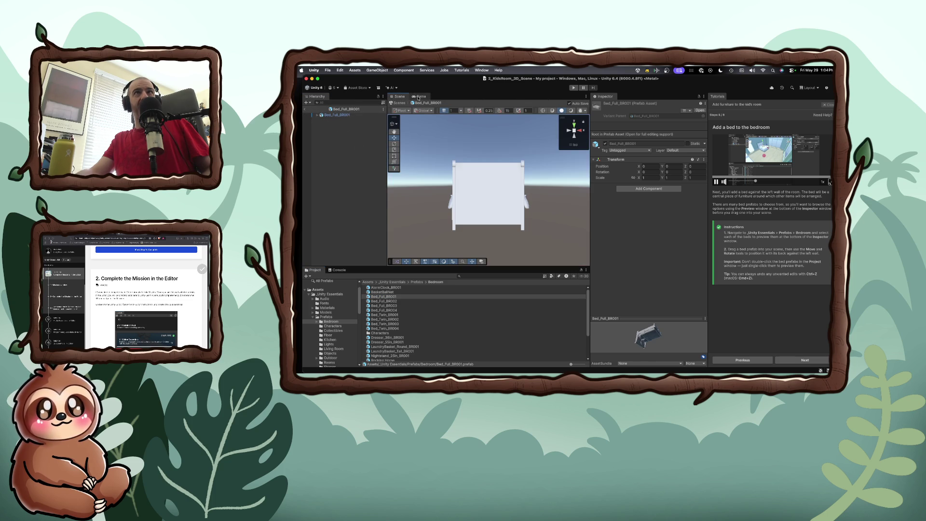
click(418, 97)
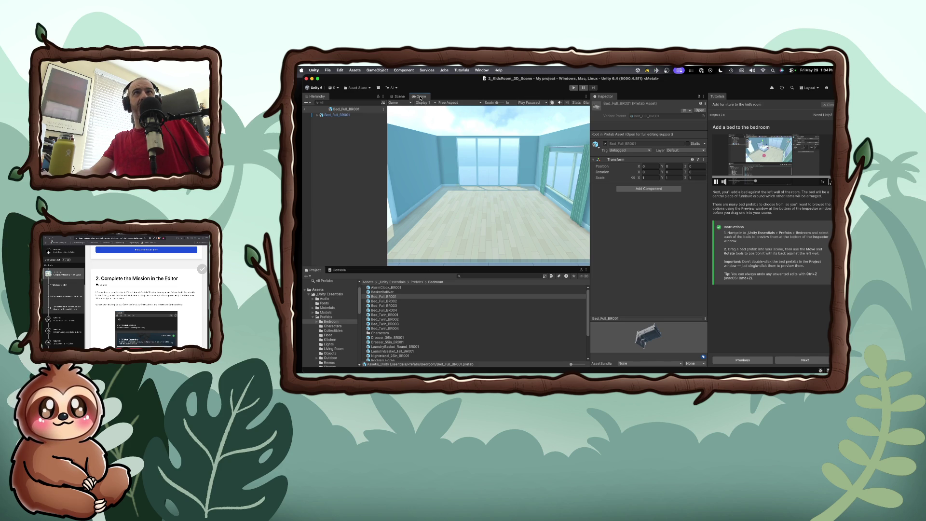
click(400, 97)
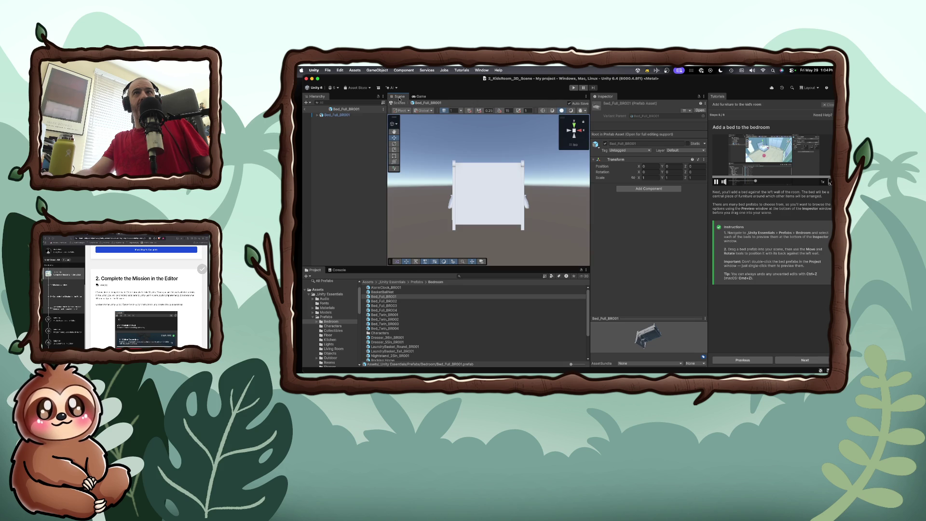
right_click(399, 98)
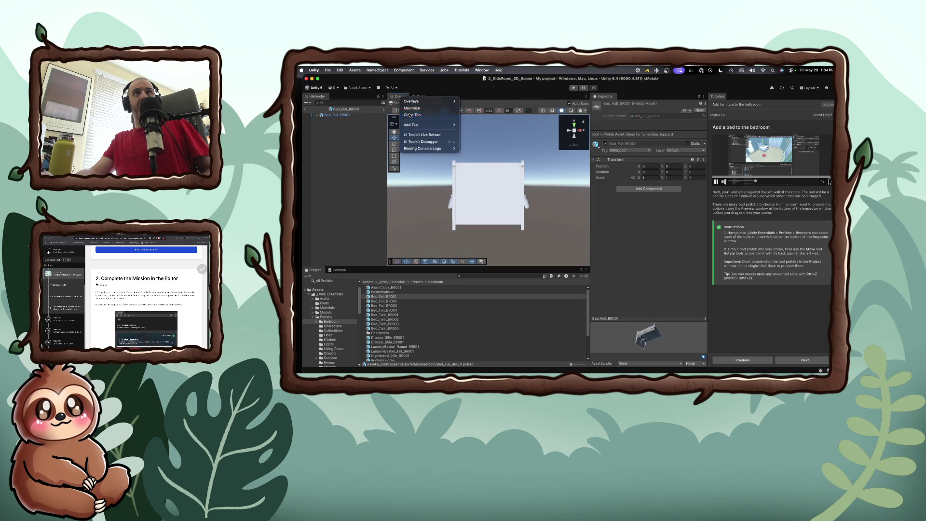
click(409, 114)
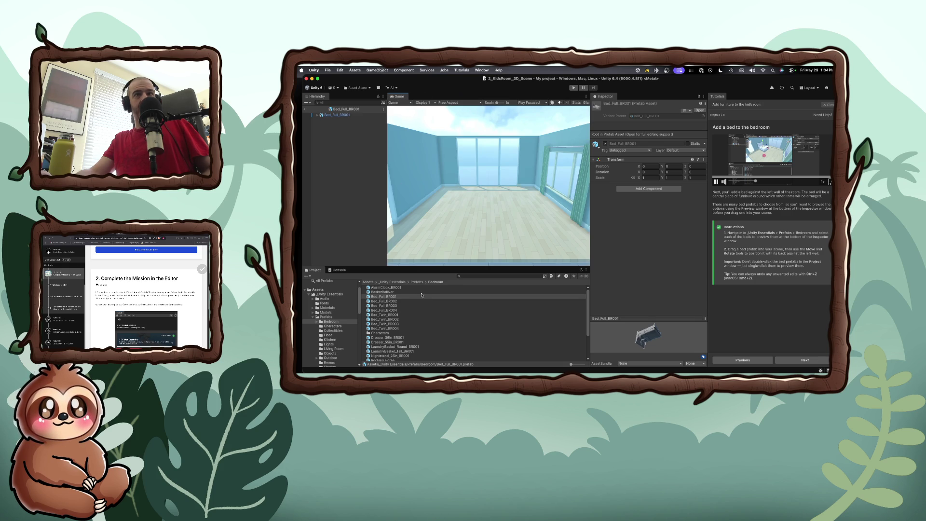
Step: Try dragging Bed_Full_BR001 into the room, then exit Prefab Mode back to the scene
click(397, 298)
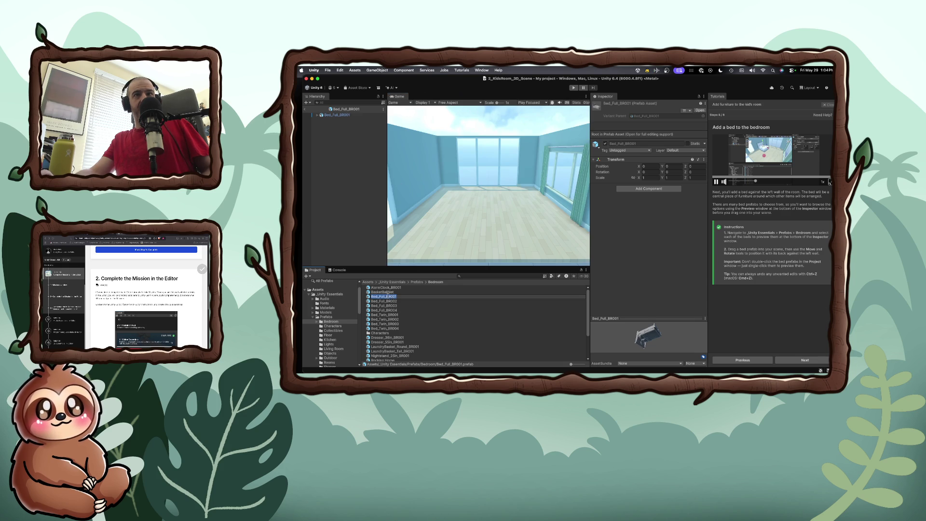
mouse_move(369, 300)
mouse_down()
mouse_move(386, 295)
mouse_move(452, 219)
mouse_up()
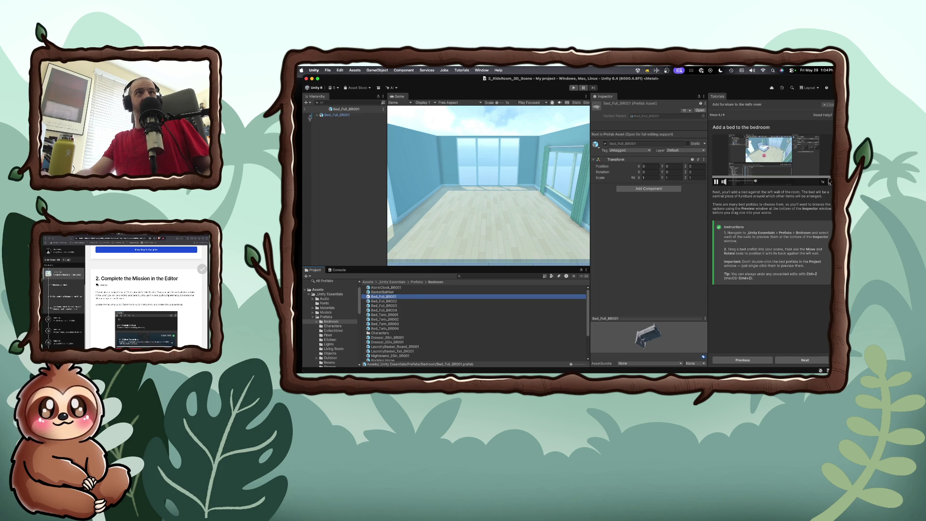
click(305, 109)
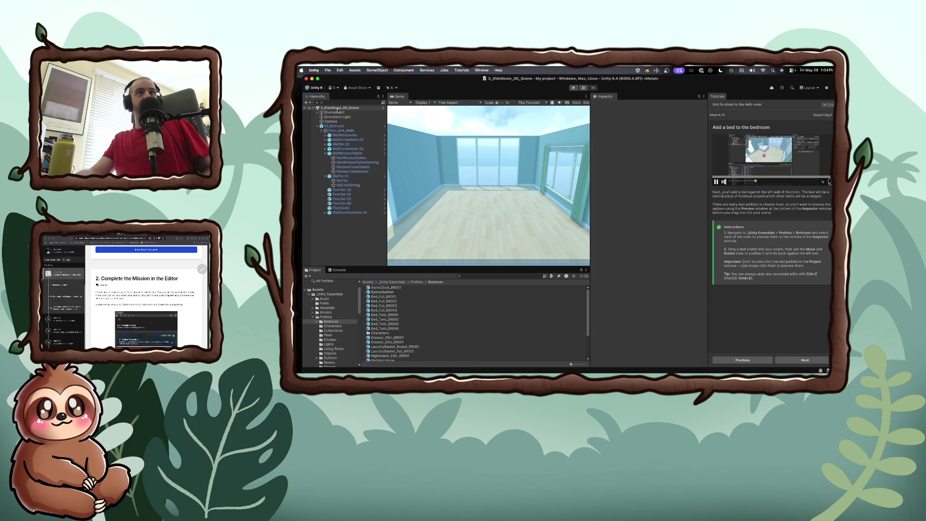
Step: Retry dragging Bed_Full_BR001 into the room and collapse the wall groups in the Hierarchy
click(336, 126)
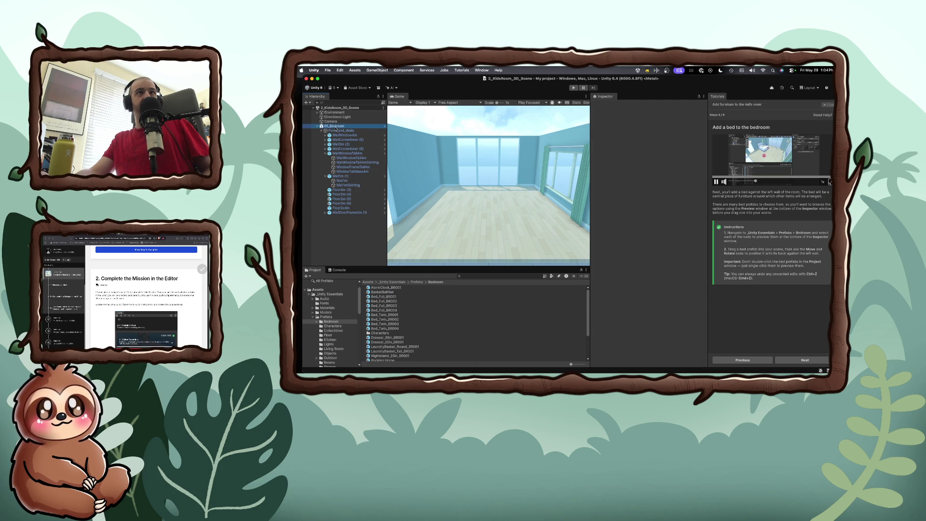
click(384, 298)
click(385, 301)
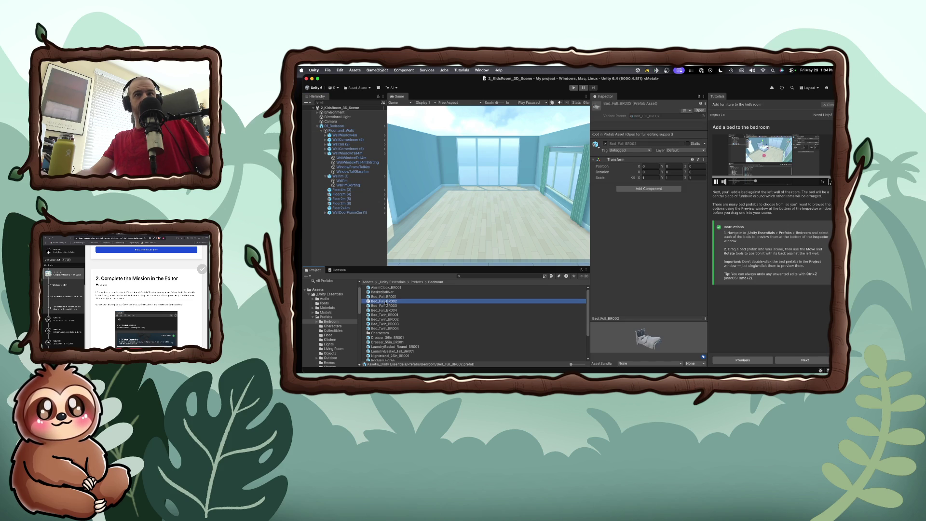
click(384, 298)
mouse_move(385, 297)
mouse_down()
mouse_move(428, 206)
mouse_move(406, 280)
mouse_move(425, 261)
mouse_up()
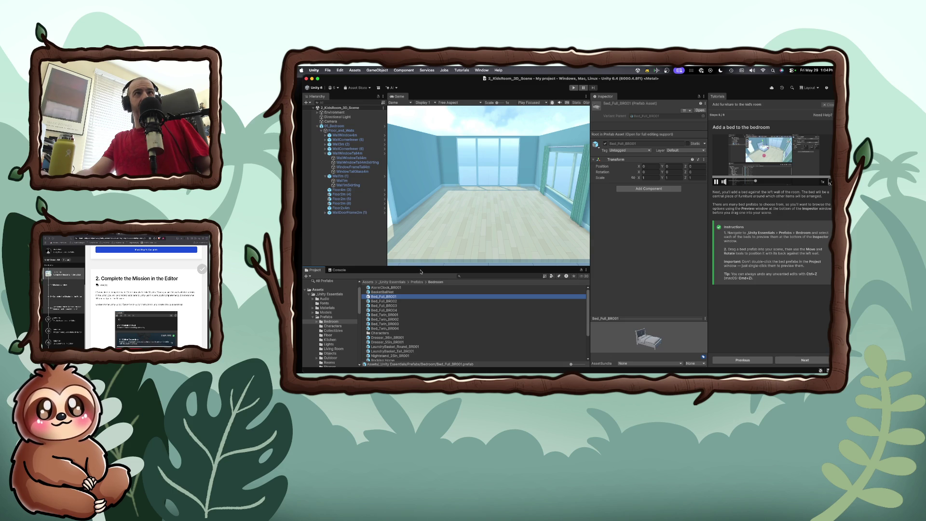
click(325, 154)
click(325, 158)
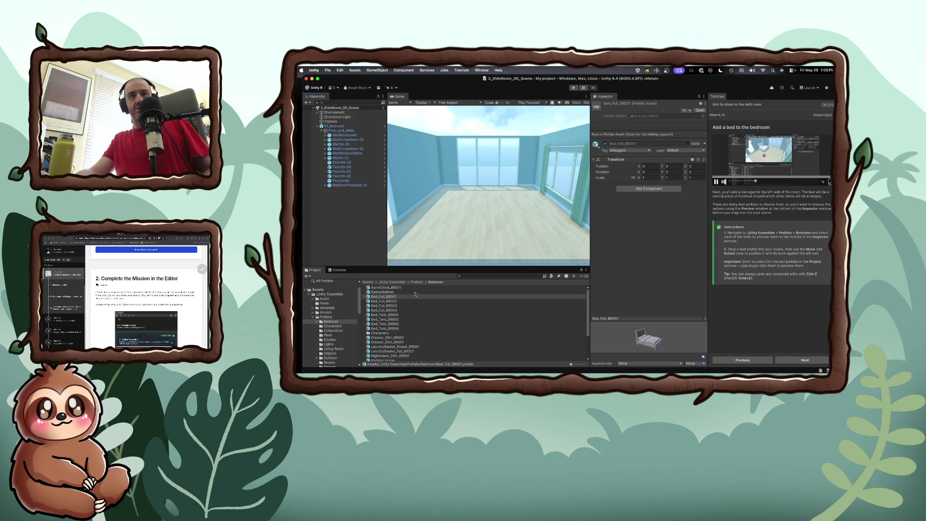
mouse_move(388, 299)
mouse_down()
mouse_move(437, 220)
mouse_move(389, 298)
mouse_up()
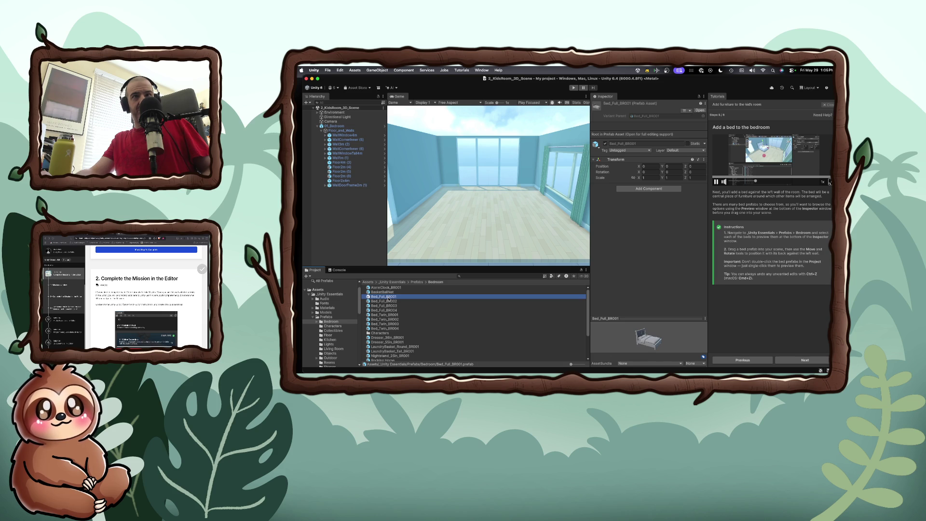
mouse_move(389, 300)
mouse_down()
mouse_move(483, 242)
mouse_move(513, 206)
mouse_up()
mouse_move(644, 340)
mouse_down()
mouse_move(654, 349)
mouse_move(612, 343)
mouse_up()
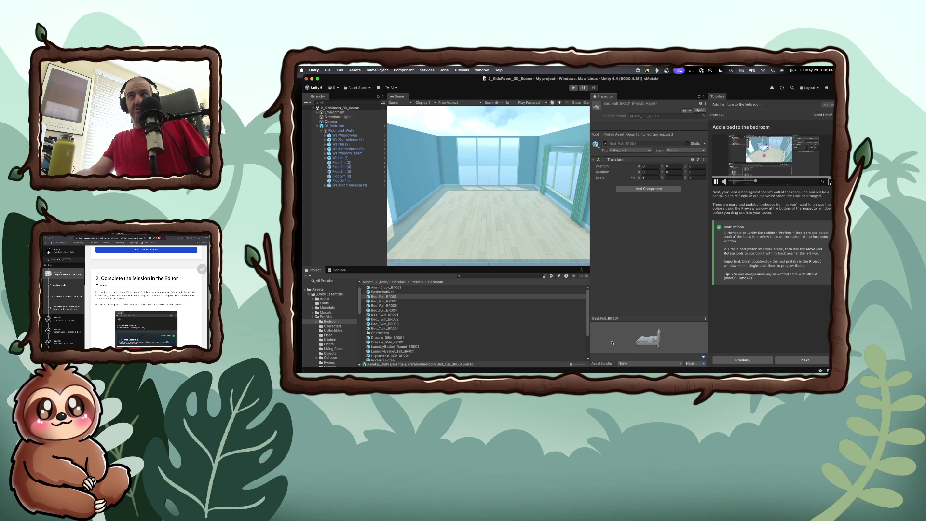
Step: Open the Add Component list and dismiss it without adding anything
click(639, 189)
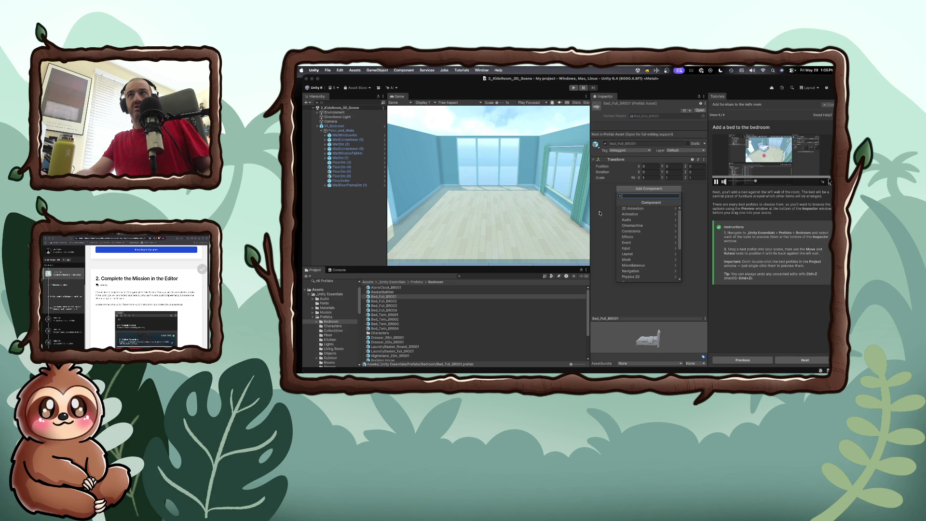
click(599, 213)
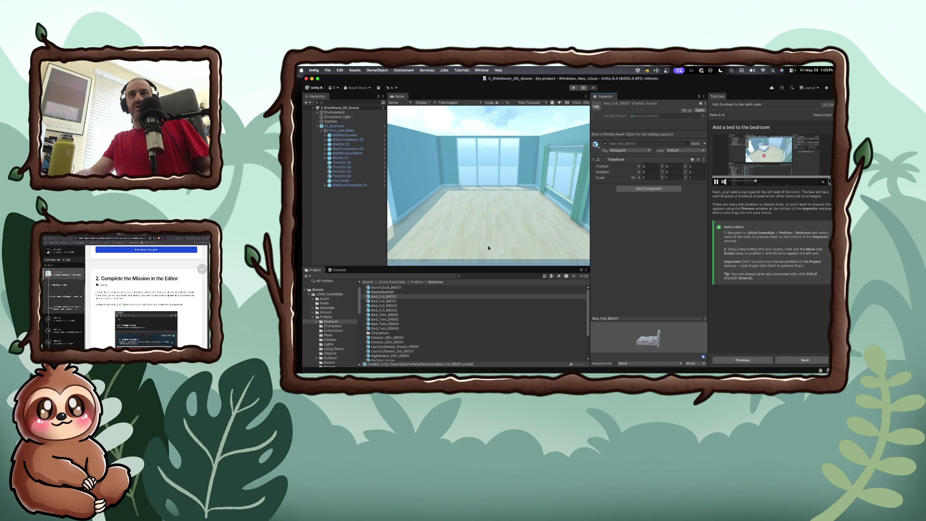
scroll(487, 238, up, 2)
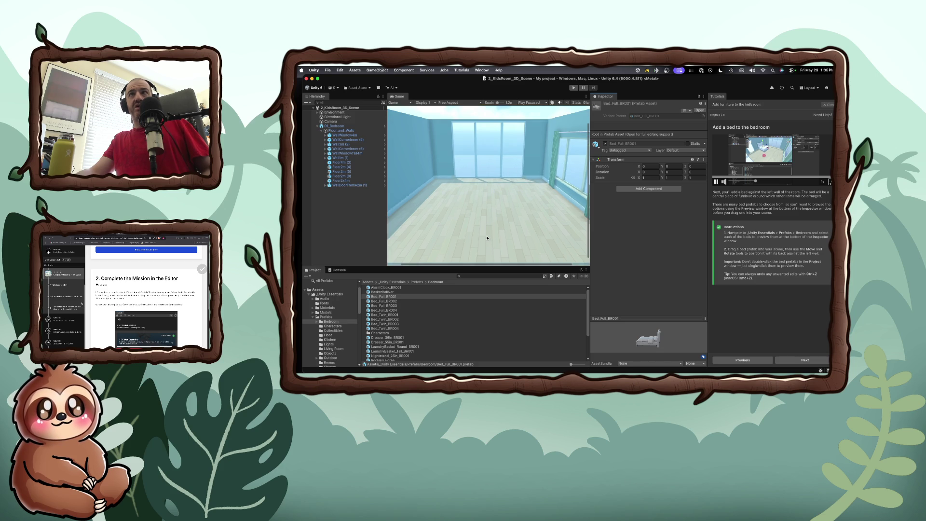
scroll(486, 238, down, 2)
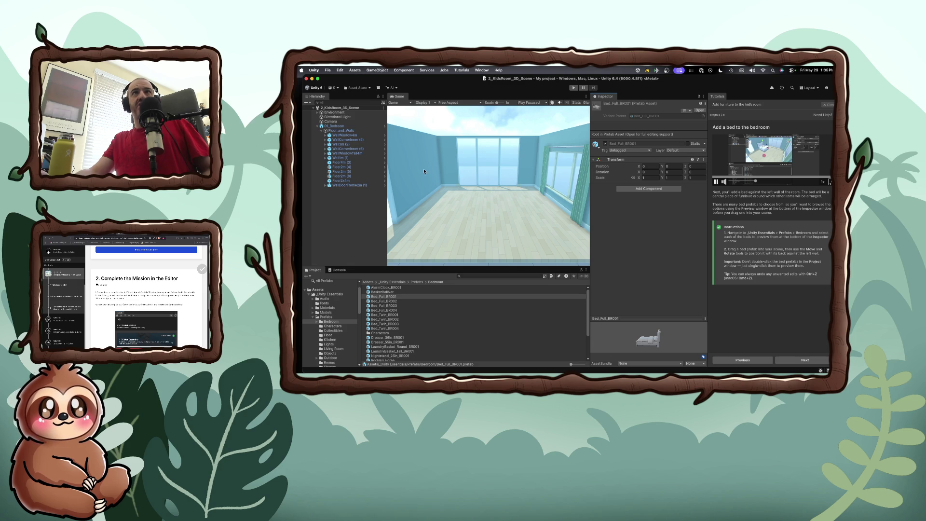
Step: Check the Game view's mode and display dropdowns, keep Display 1, and collapse Floor_and_Walls
click(411, 103)
click(411, 103)
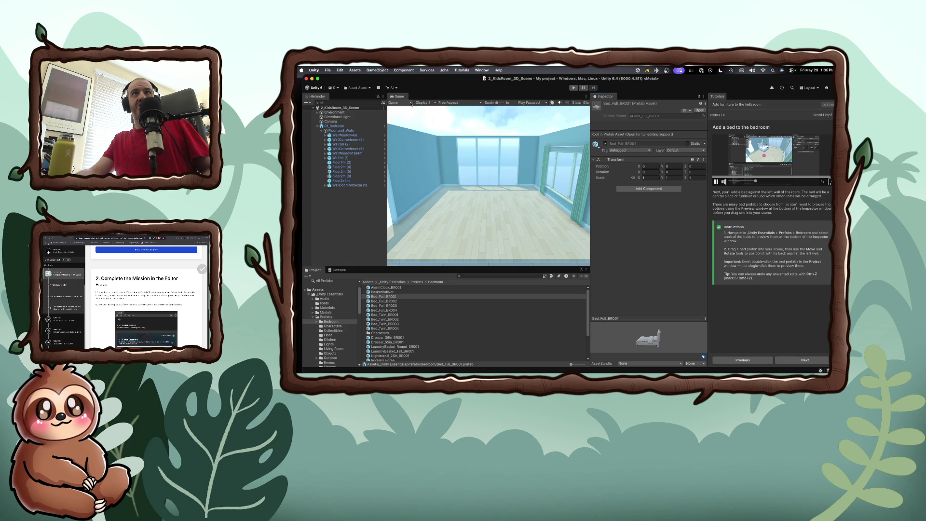
click(436, 103)
click(435, 103)
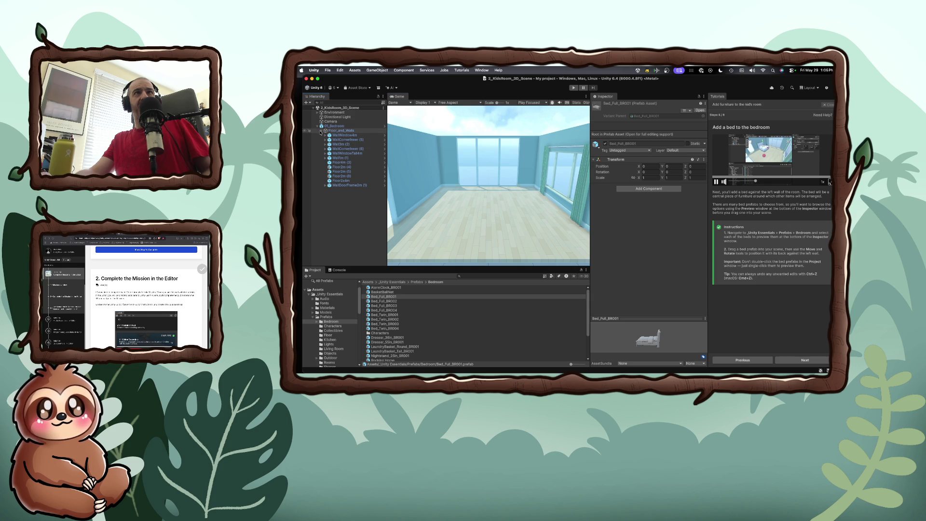
click(321, 132)
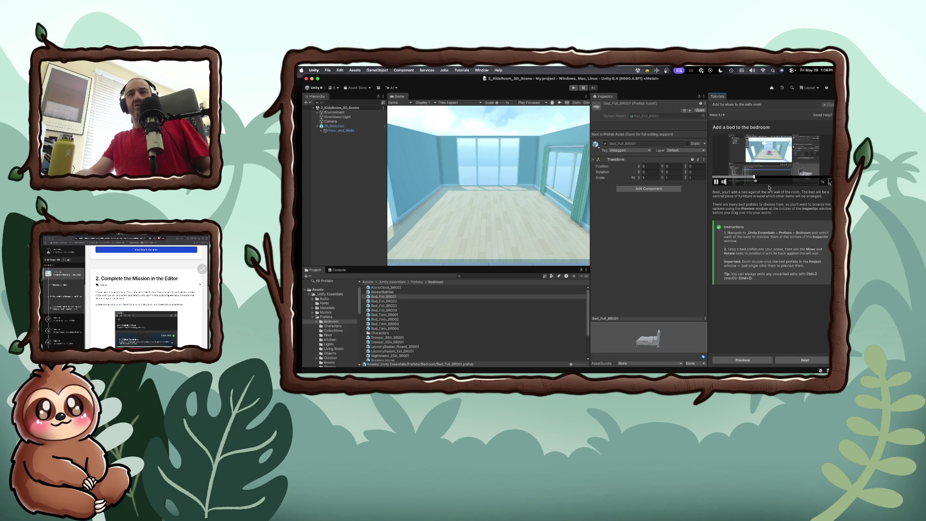
Step: Retry dragging Bed_Full_BR001, then expand Prefabs > Bedroom to view the Characters prefabs
click(389, 298)
mouse_move(388, 299)
mouse_down()
mouse_move(412, 276)
mouse_move(417, 237)
mouse_move(458, 179)
mouse_move(389, 294)
mouse_up()
click(317, 321)
click(330, 327)
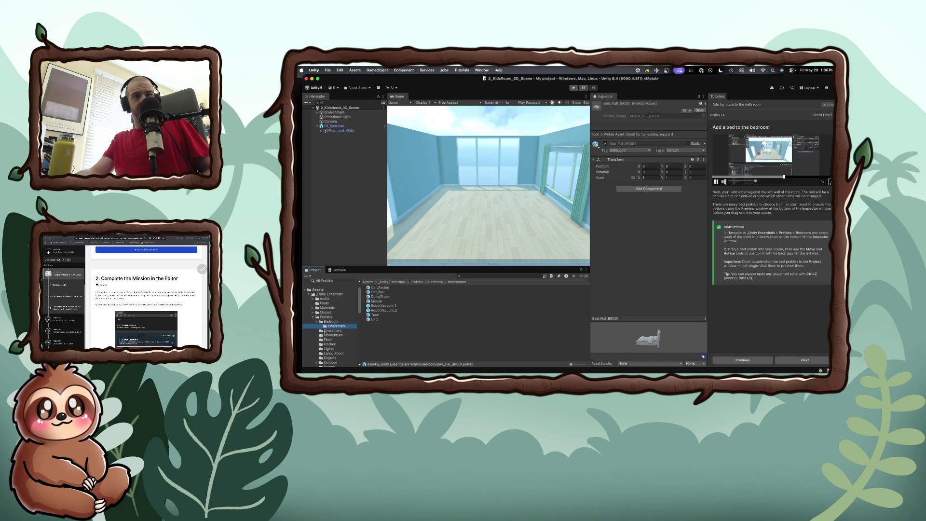
scroll(325, 333, down, 3)
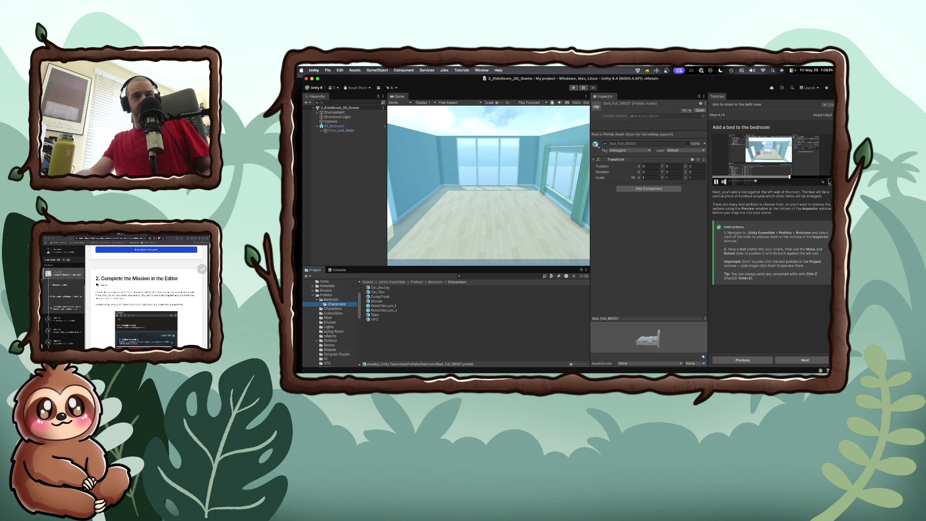
scroll(326, 333, down, 1)
scroll(326, 334, down, 1)
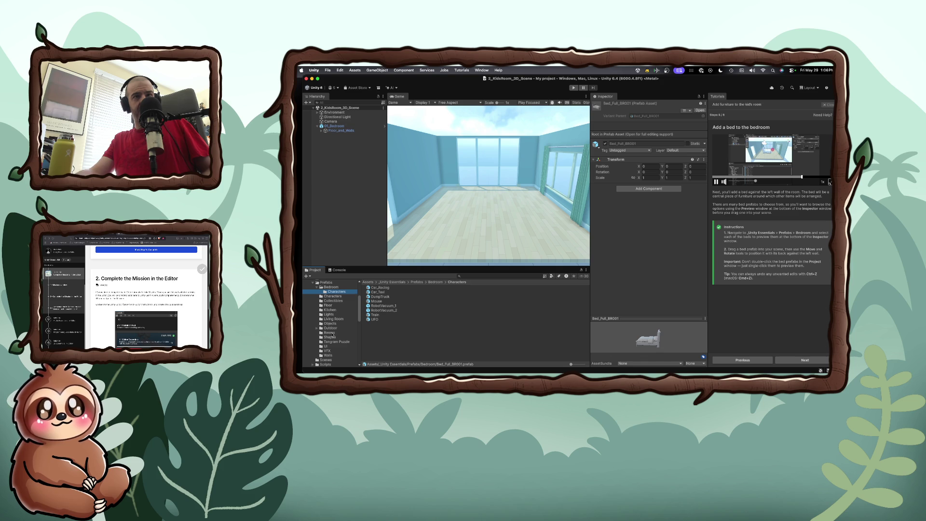
Step: View the room prefabs, then expand Models and select the Furniture folder
click(330, 333)
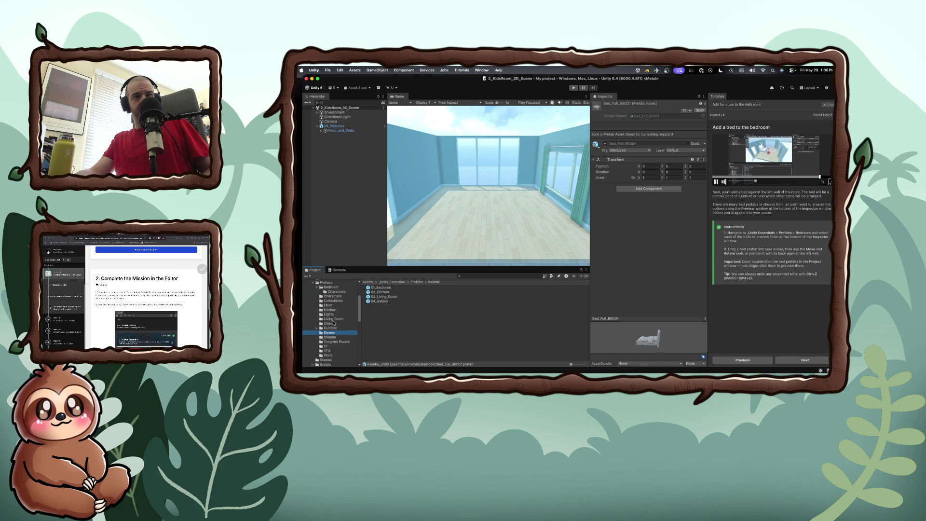
scroll(335, 338, down, 1)
scroll(335, 341, up, 5)
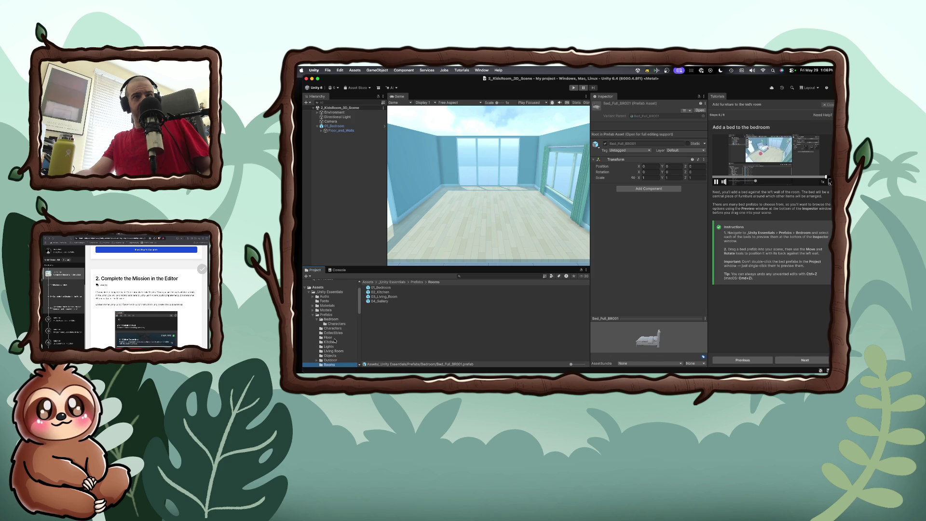
scroll(331, 335, down, 1)
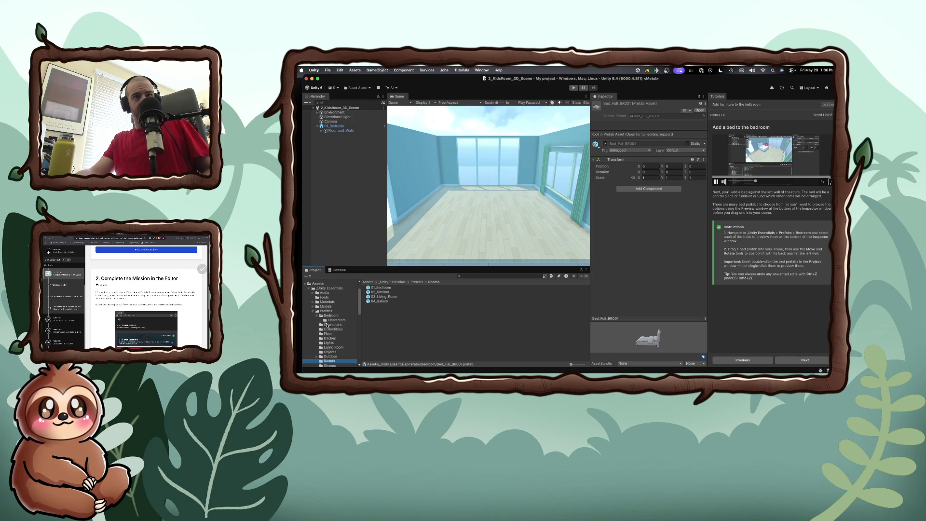
click(313, 306)
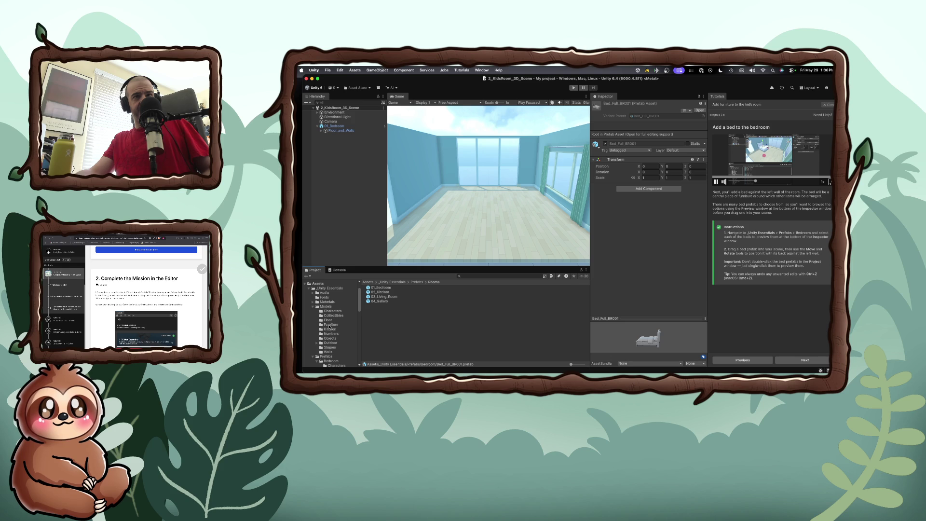
click(329, 325)
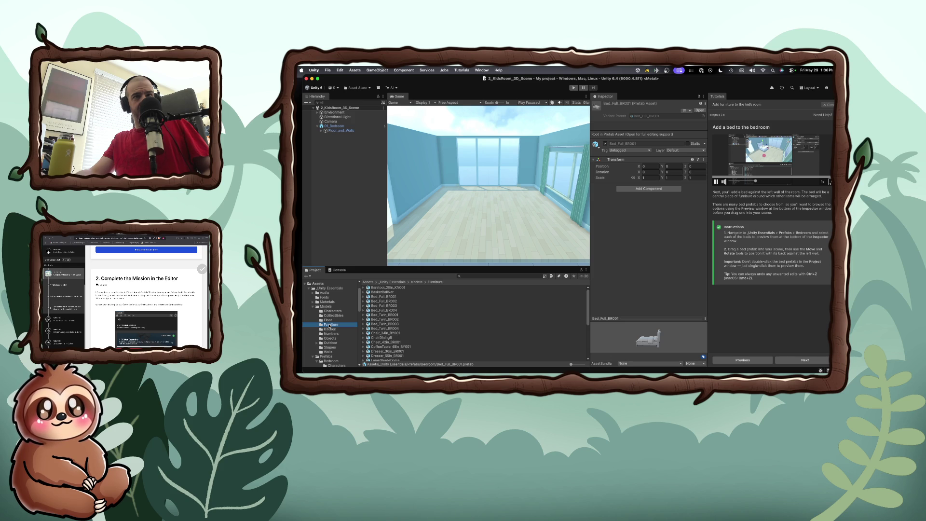
Step: Try placing Bed_Full_BR001, Bed_Full_BR004 and its bed mesh into the room
mouse_move(384, 296)
mouse_down()
mouse_move(410, 281)
mouse_move(439, 206)
mouse_up()
click(387, 309)
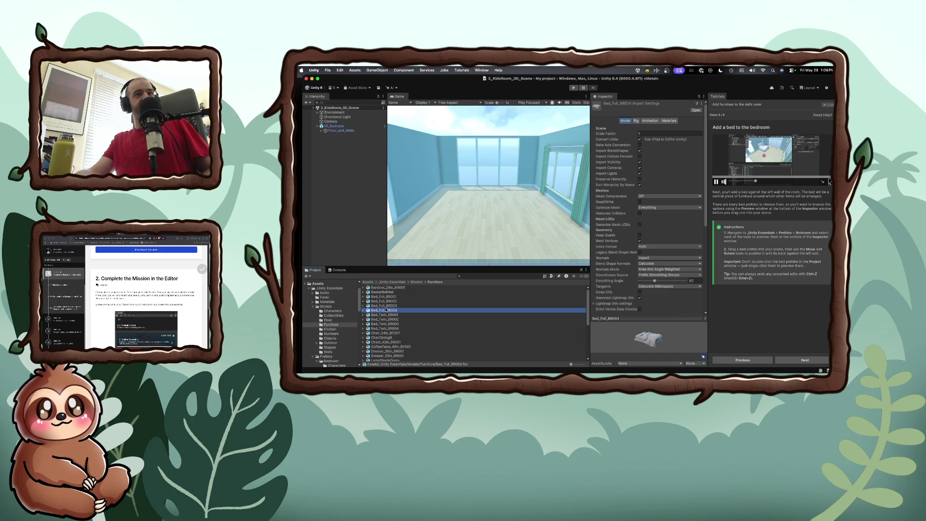
click(365, 310)
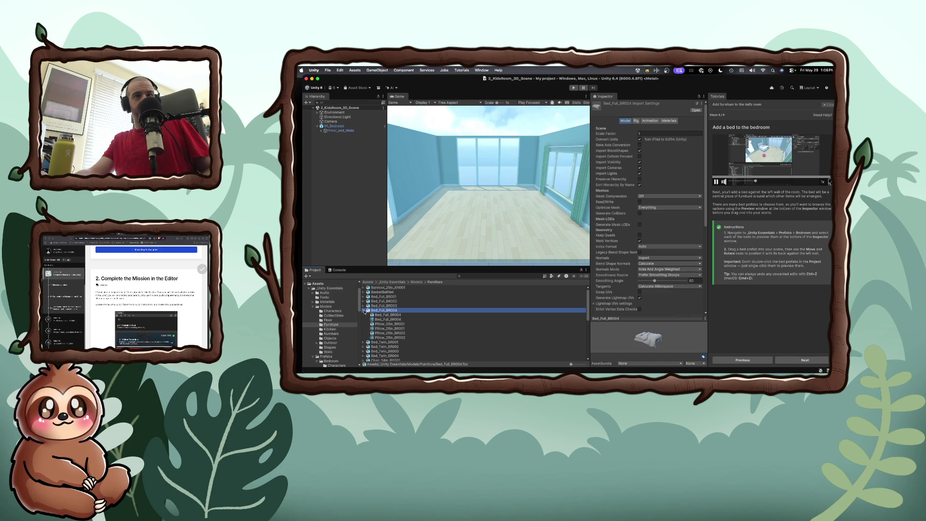
click(377, 315)
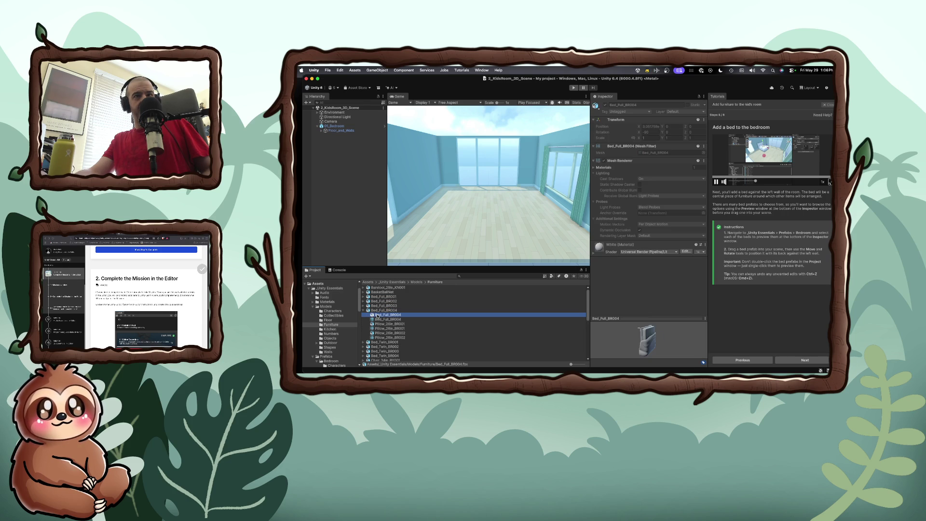
mouse_move(378, 316)
mouse_down()
mouse_move(425, 219)
mouse_move(396, 305)
mouse_move(379, 316)
mouse_move(448, 216)
mouse_move(446, 226)
mouse_up()
click(378, 311)
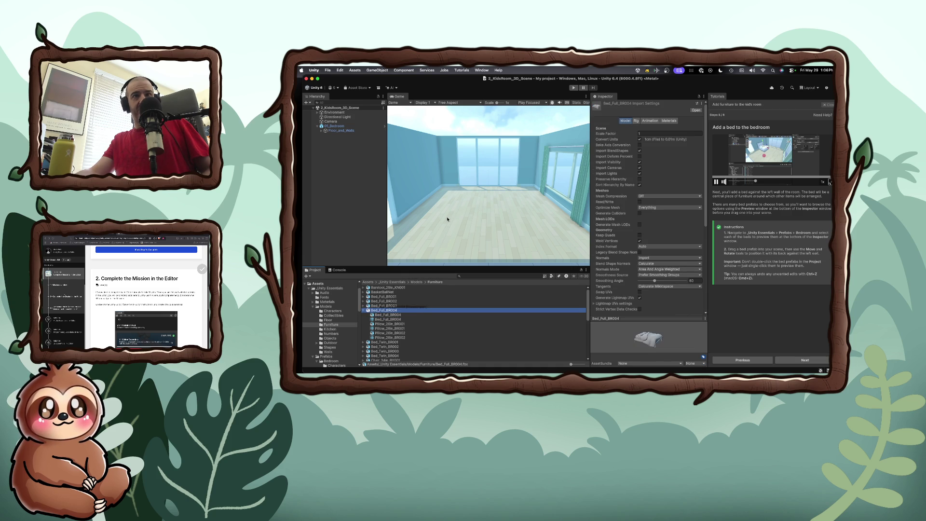
right_click(397, 311)
click(392, 312)
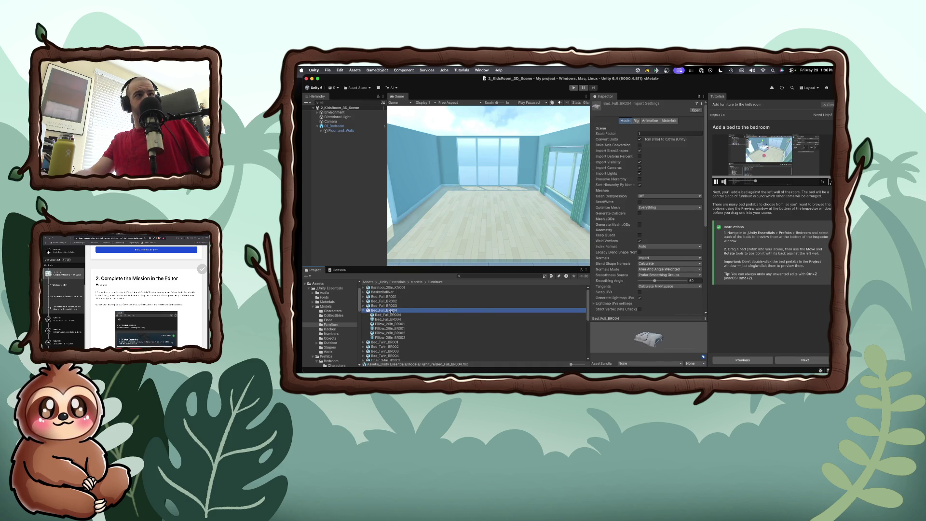
mouse_move(391, 313)
mouse_down()
mouse_move(434, 244)
mouse_move(445, 209)
mouse_move(435, 213)
mouse_up()
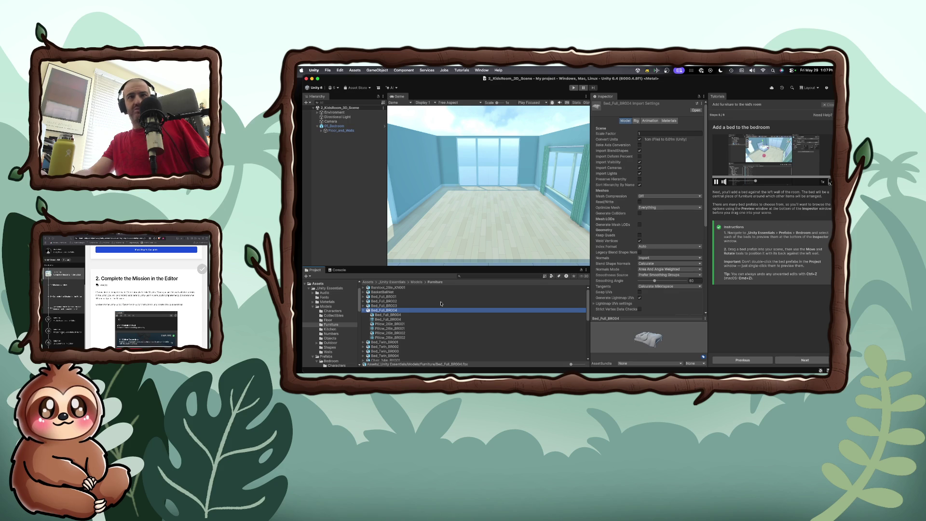
Step: Preview BR003 and BR002, retry dragging Bed_Full_BR001, then select the 2_KidsRoom_3D_Scene root
click(383, 306)
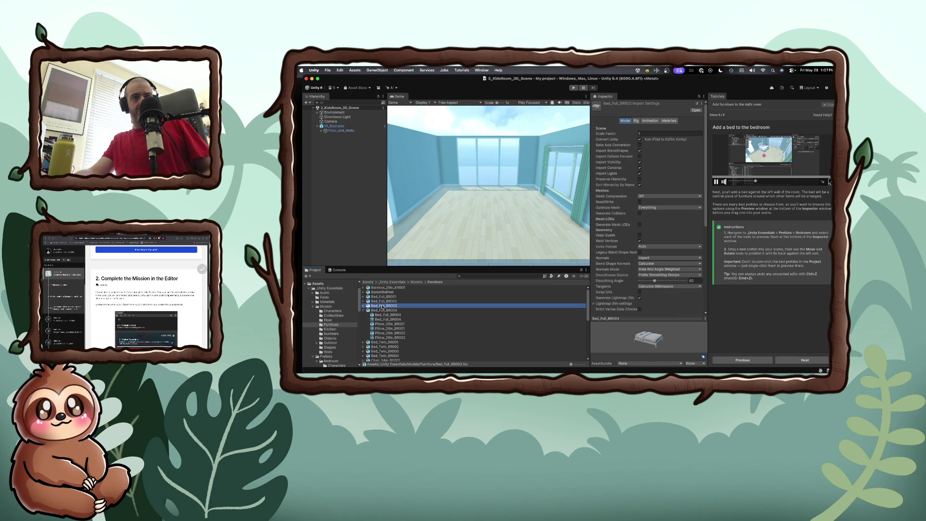
click(383, 301)
click(383, 297)
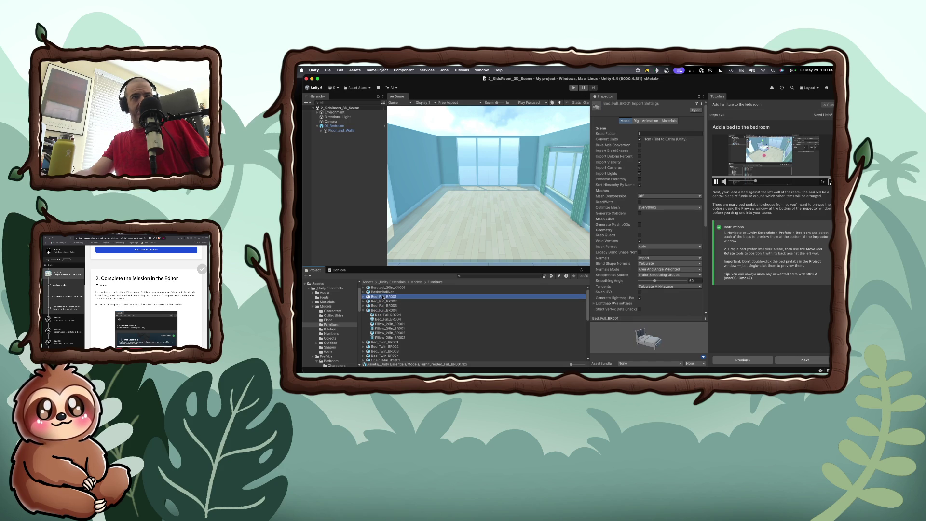
mouse_move(383, 298)
mouse_down()
mouse_move(417, 294)
mouse_move(493, 255)
mouse_move(483, 244)
mouse_move(463, 247)
mouse_move(451, 217)
mouse_up()
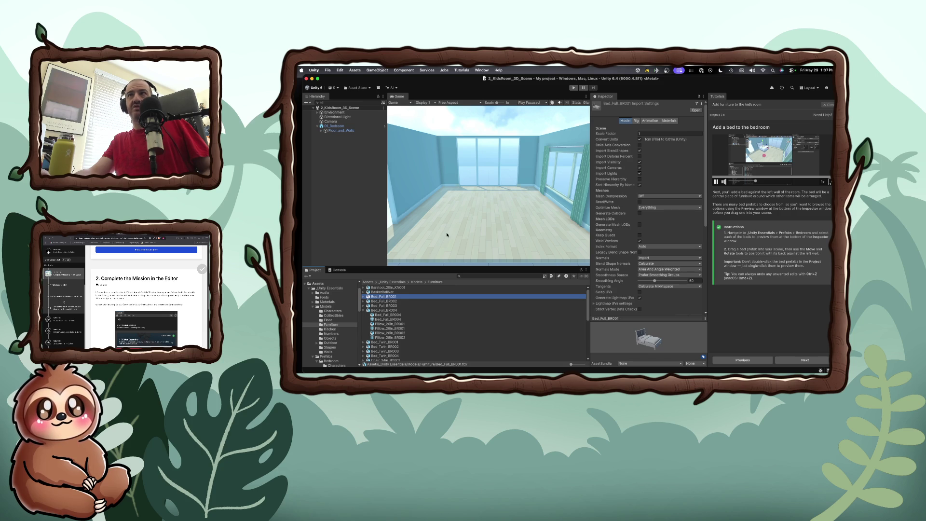
click(508, 166)
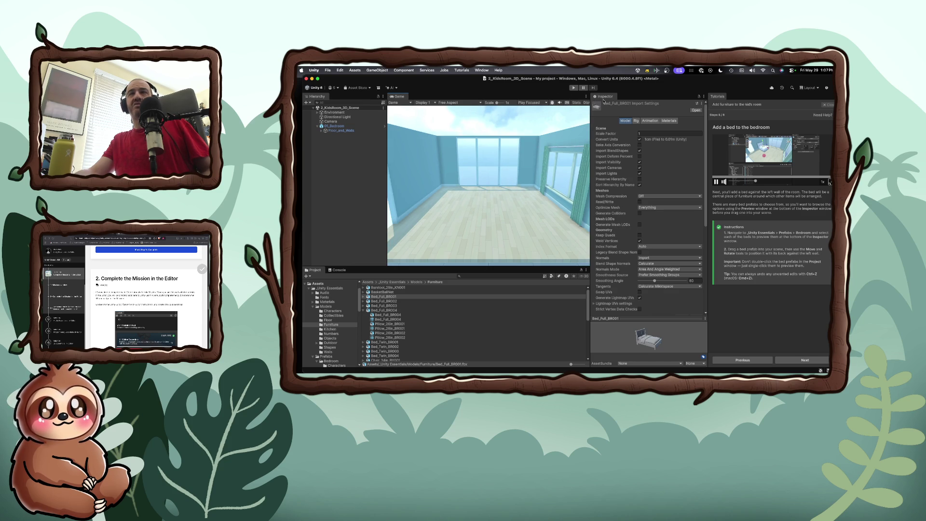
click(353, 109)
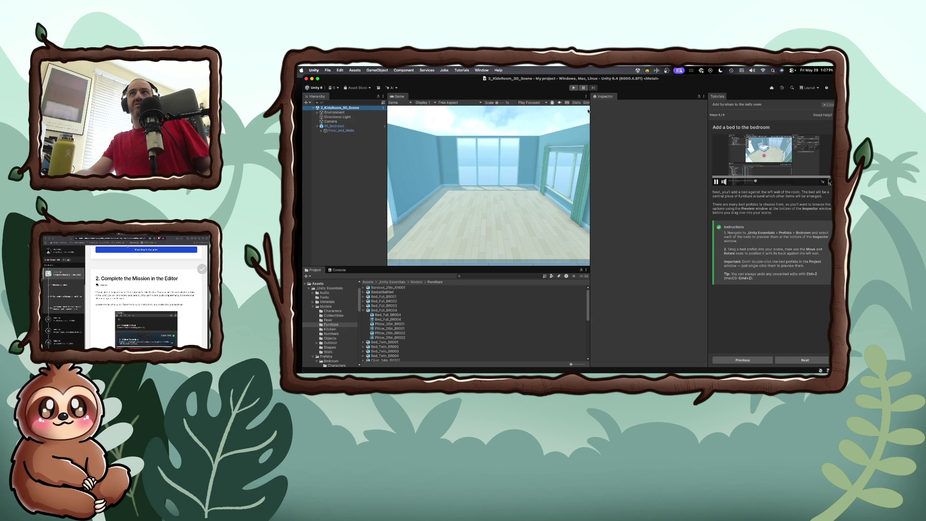
Step: Widen the Game view, keep Free Aspect, and open the Hierarchy's create (+) menu
mouse_move(589, 110)
mouse_down()
mouse_move(687, 116)
mouse_move(656, 117)
mouse_up()
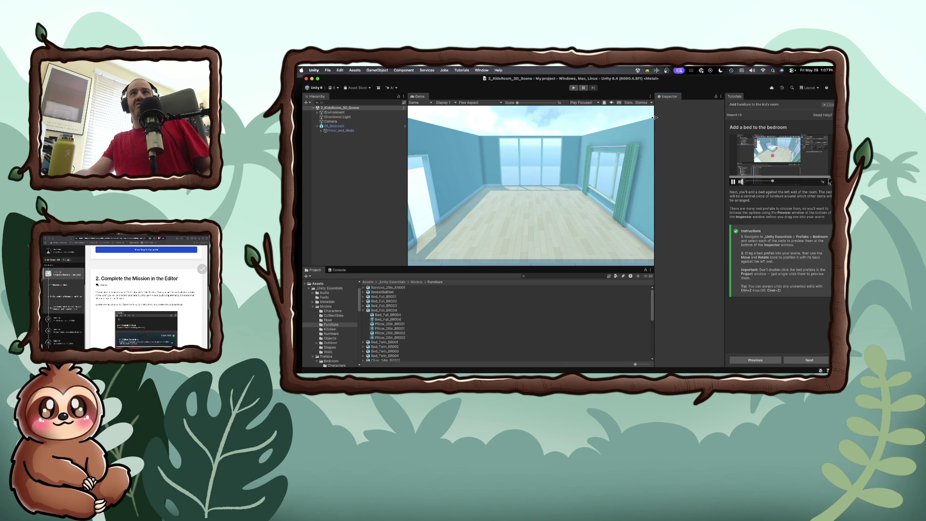
click(489, 104)
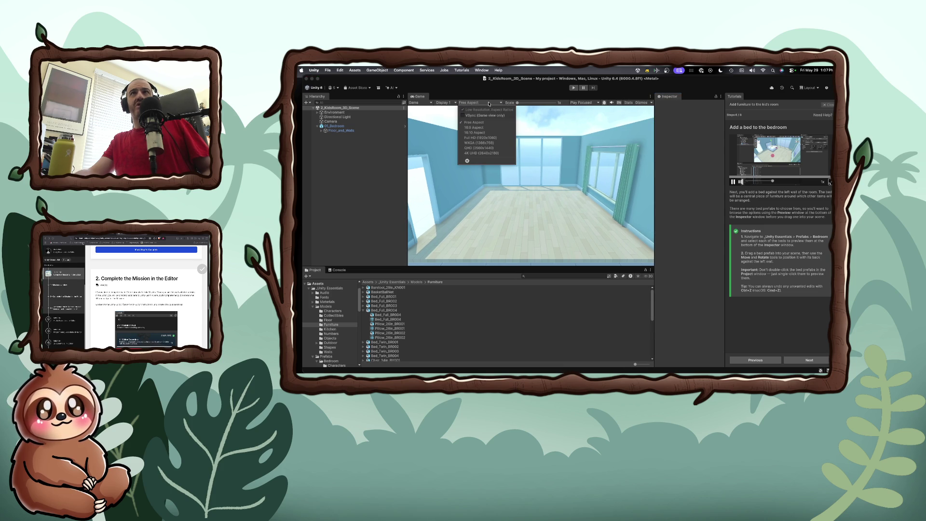
click(489, 104)
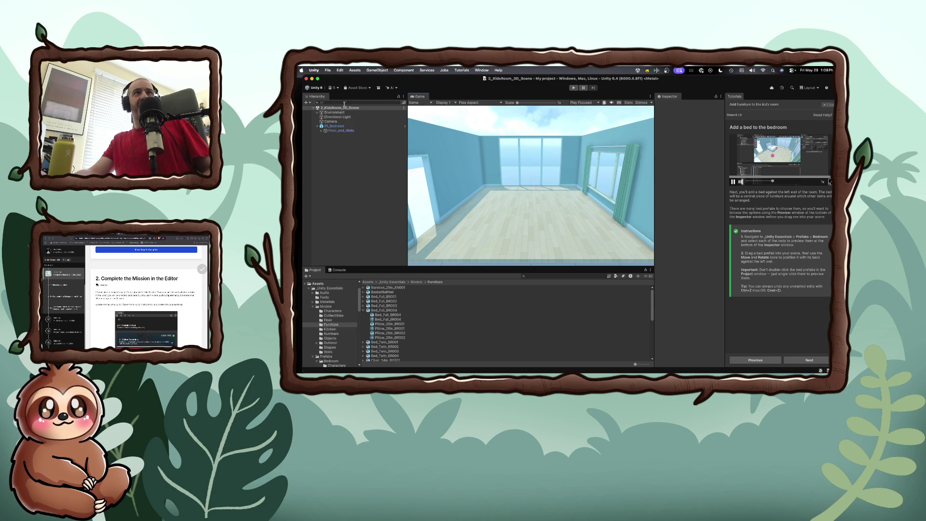
click(311, 104)
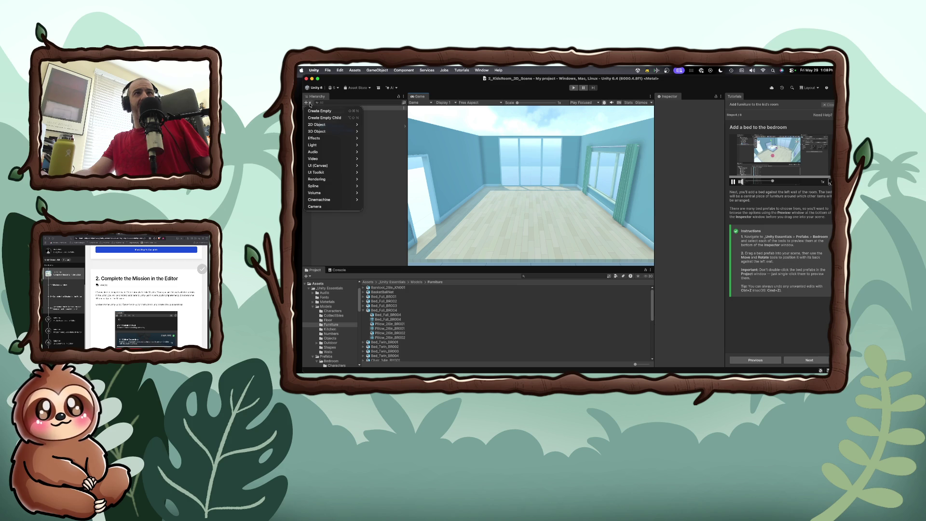
key(Escape)
click(379, 311)
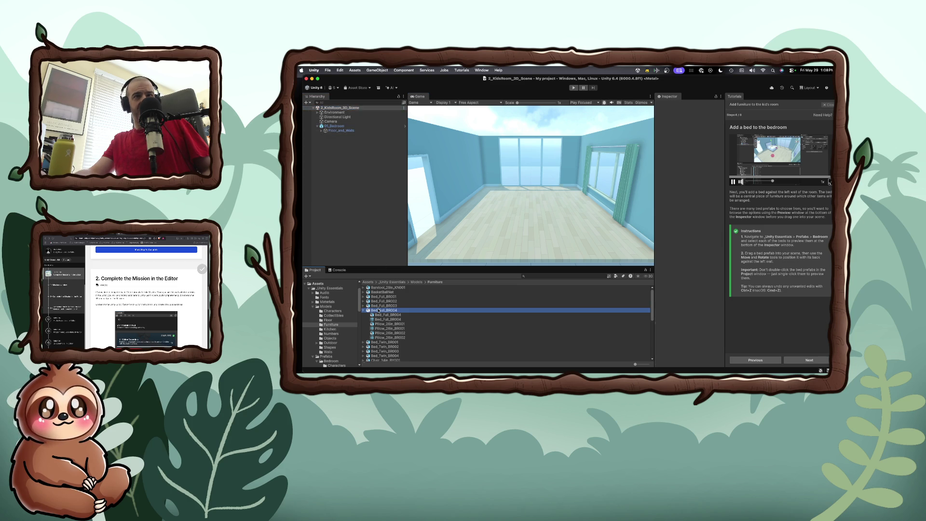
drag(378, 310, 521, 205)
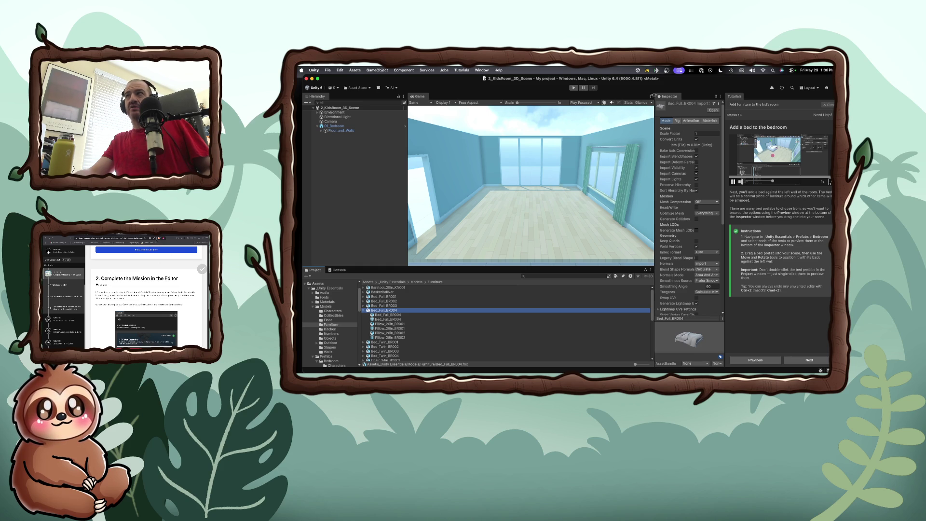
click(550, 226)
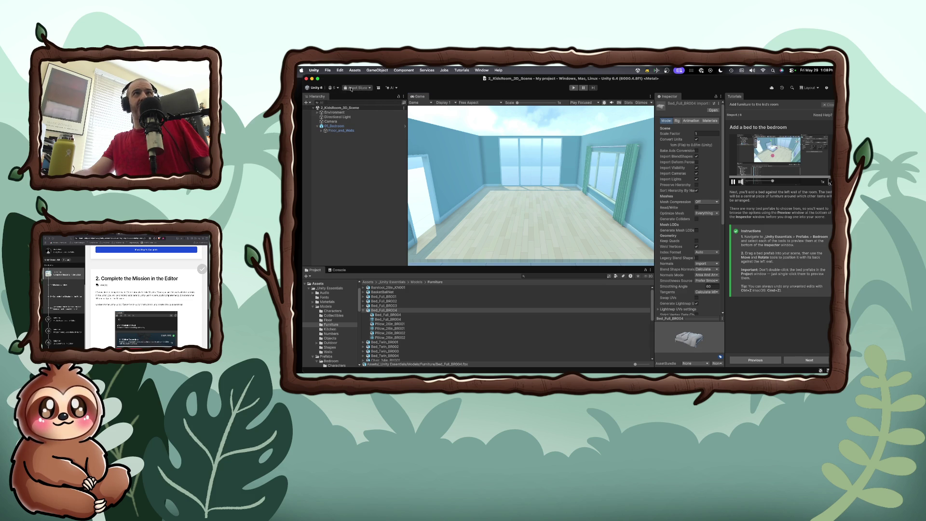
click(370, 88)
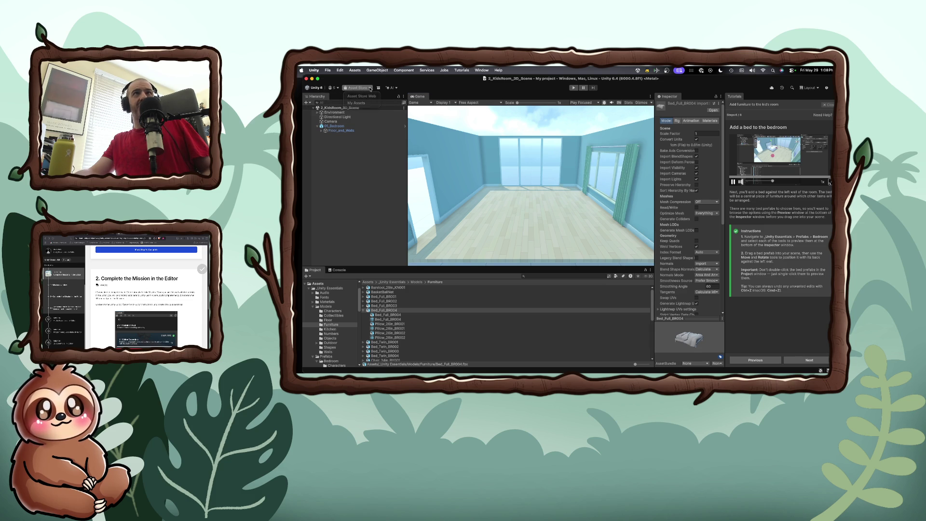
click(370, 88)
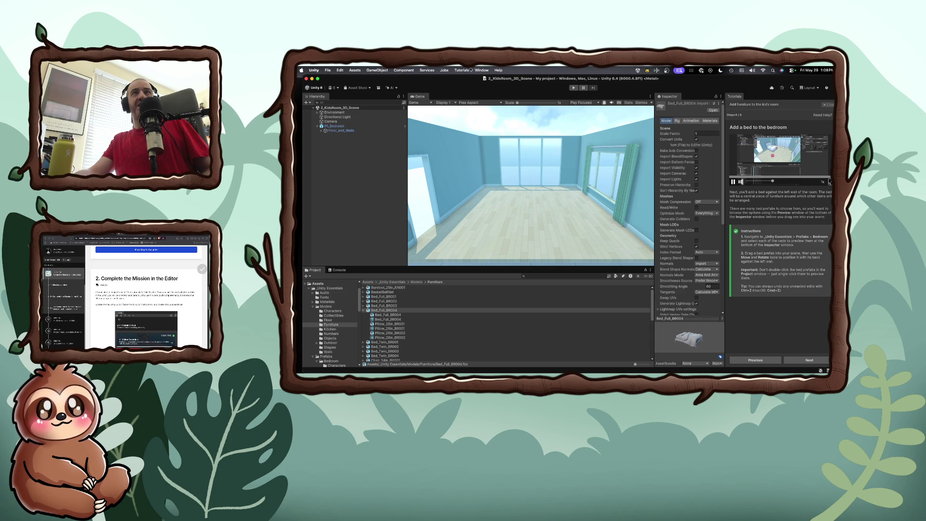
click(381, 71)
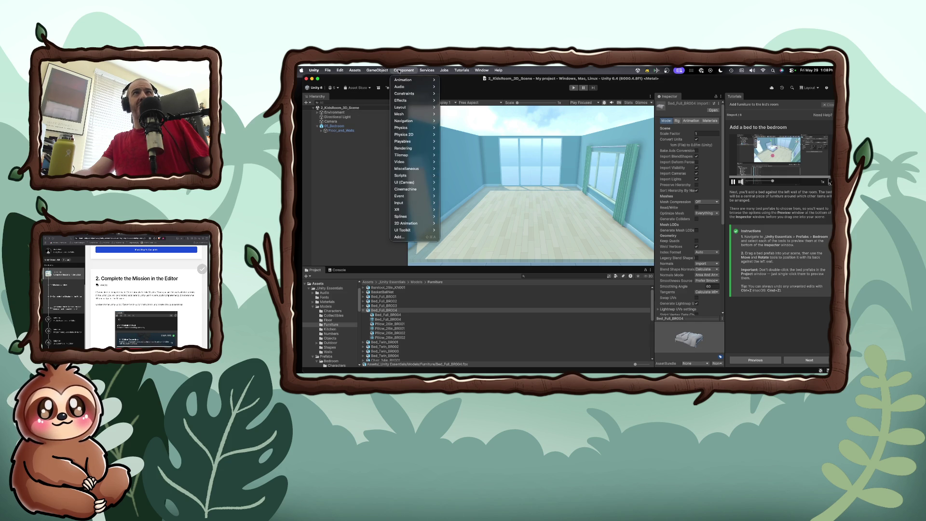
click(330, 71)
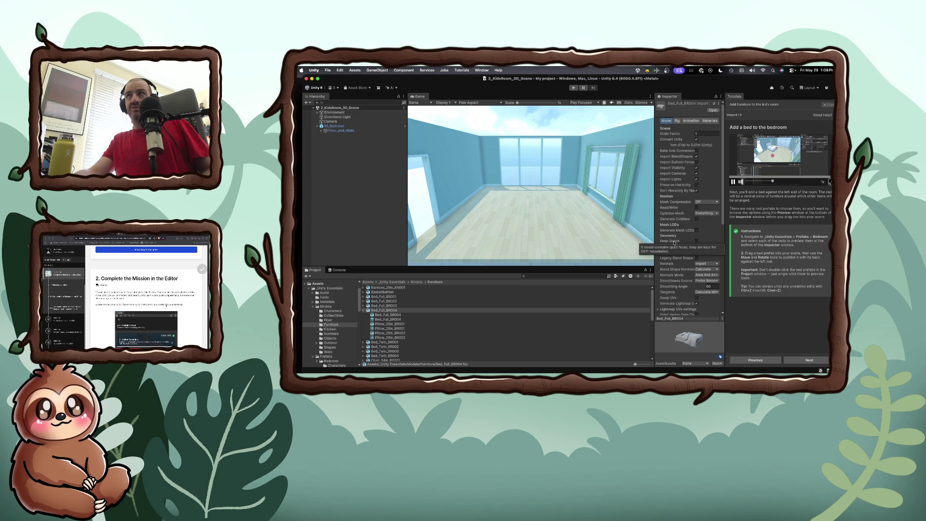
click(714, 111)
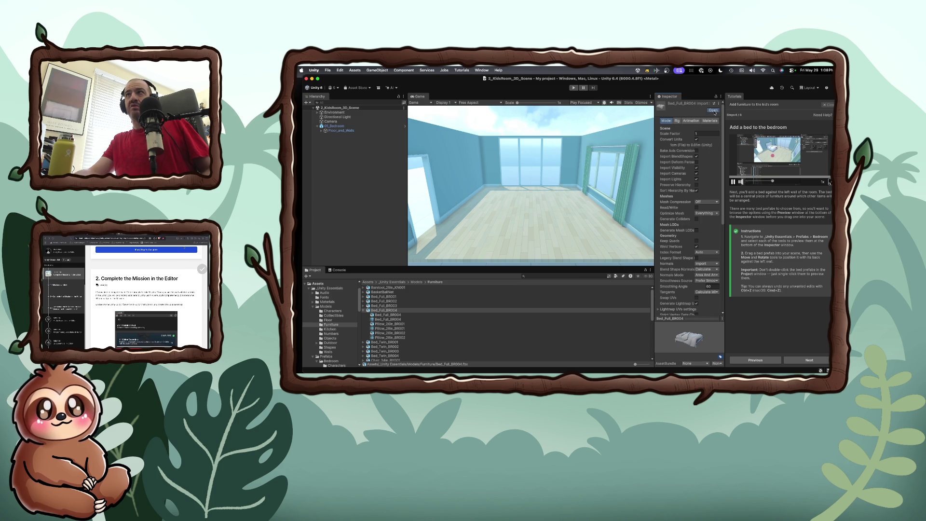
click(556, 196)
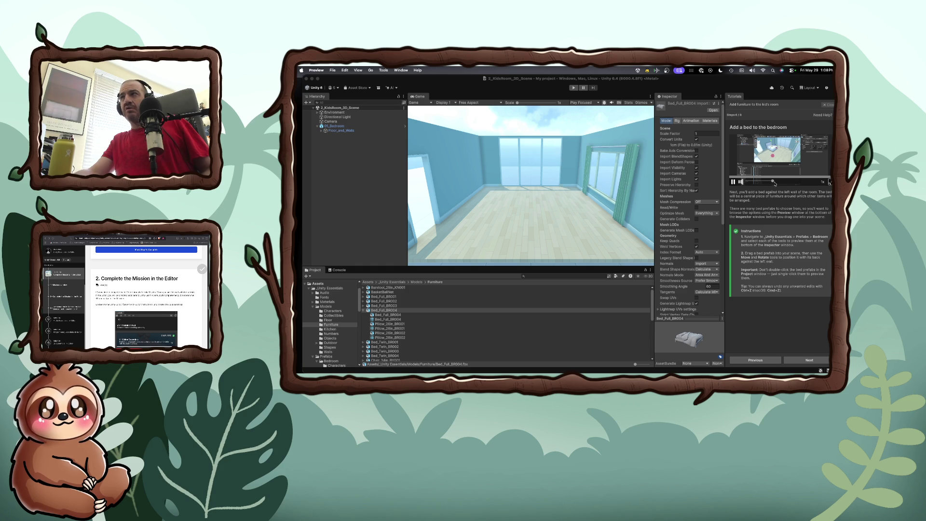
drag(775, 181, 741, 182)
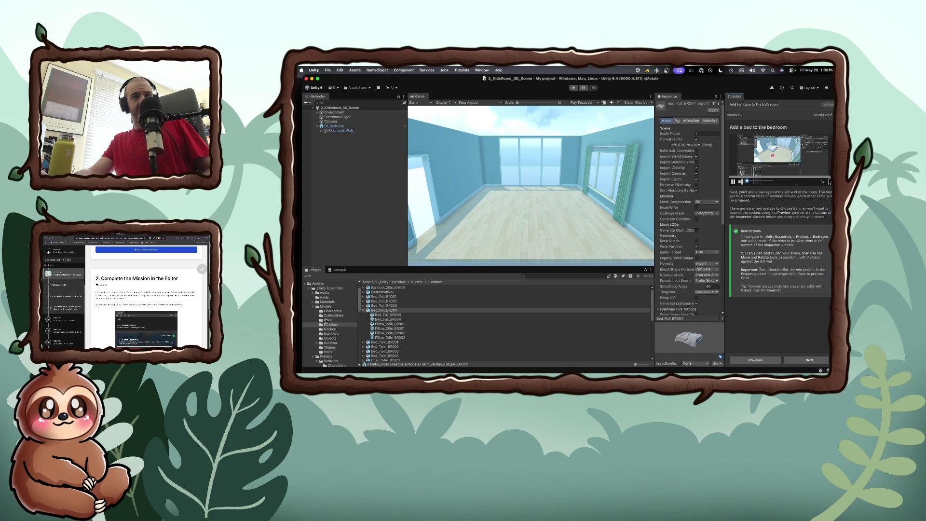
Step: Browse the Project folders, collapsing Models and Packages and re-expanding _Unity Essentials
click(313, 307)
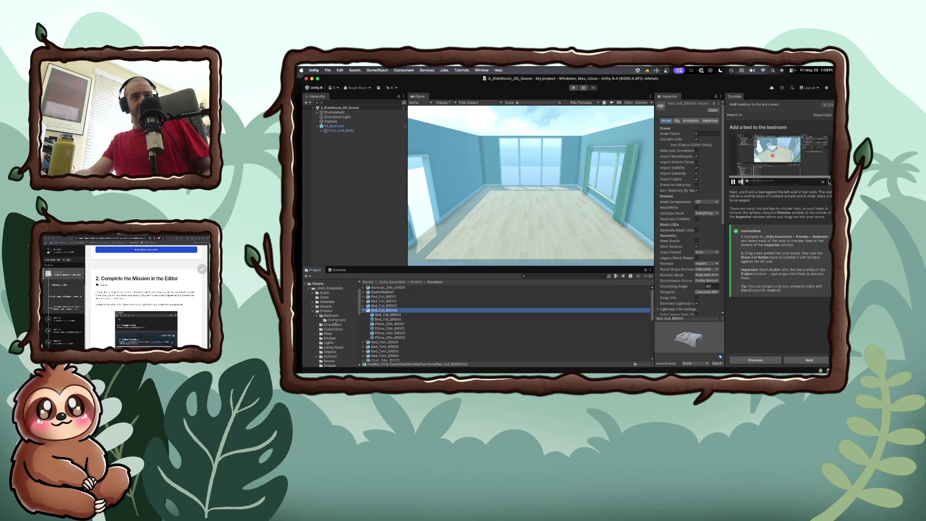
scroll(335, 323, down, 2)
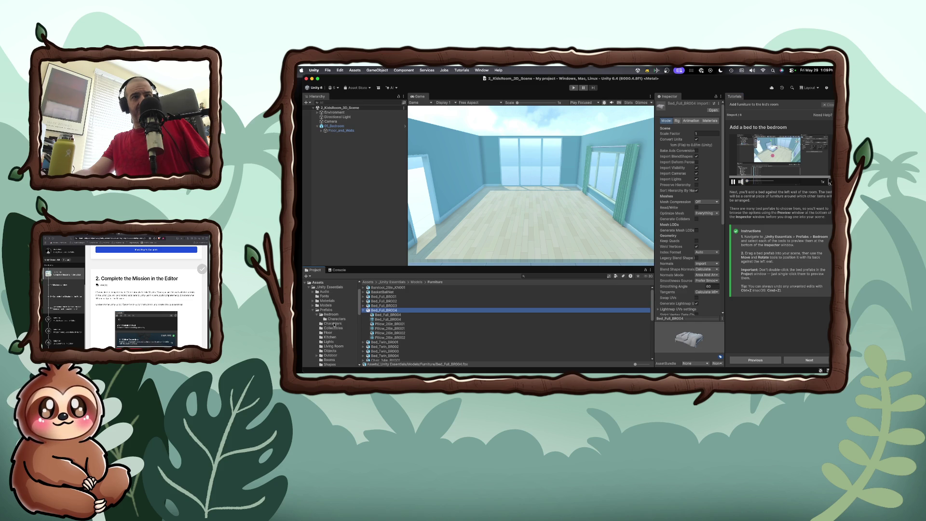
scroll(335, 325, down, 3)
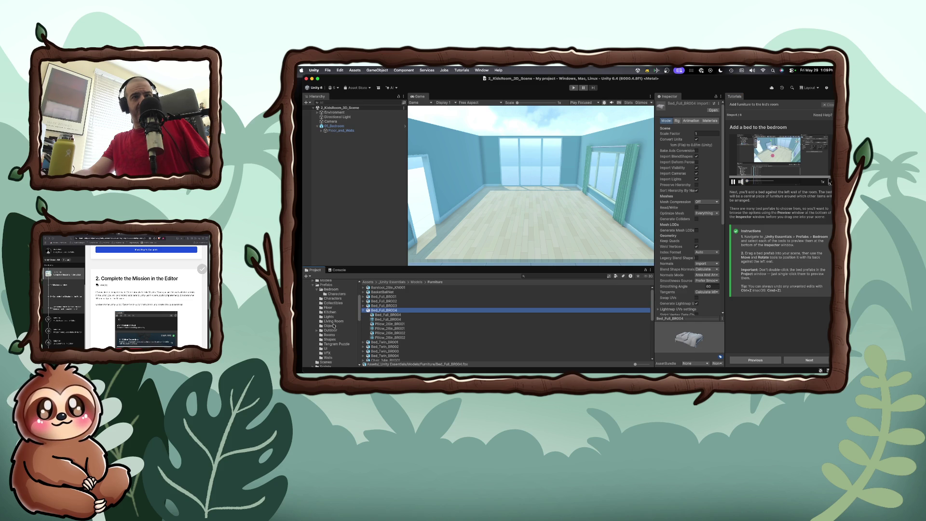
click(320, 336)
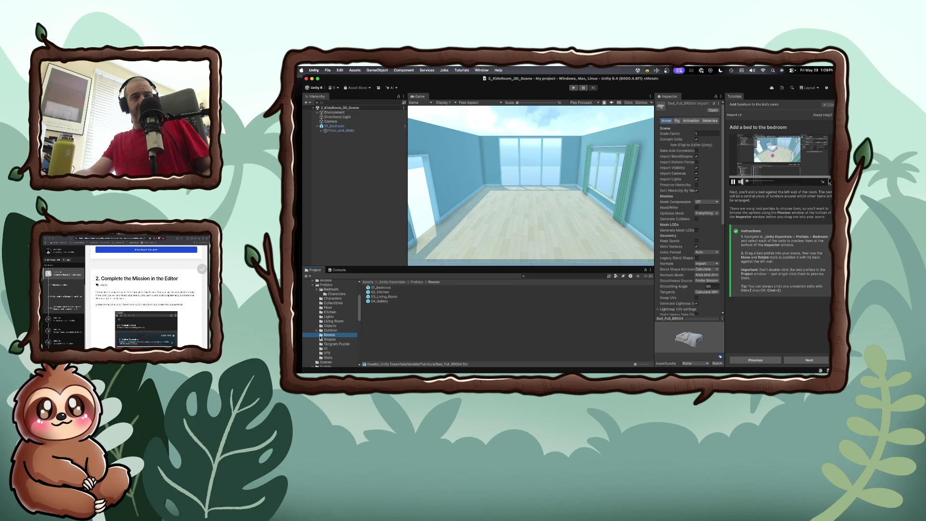
scroll(318, 323, up, 6)
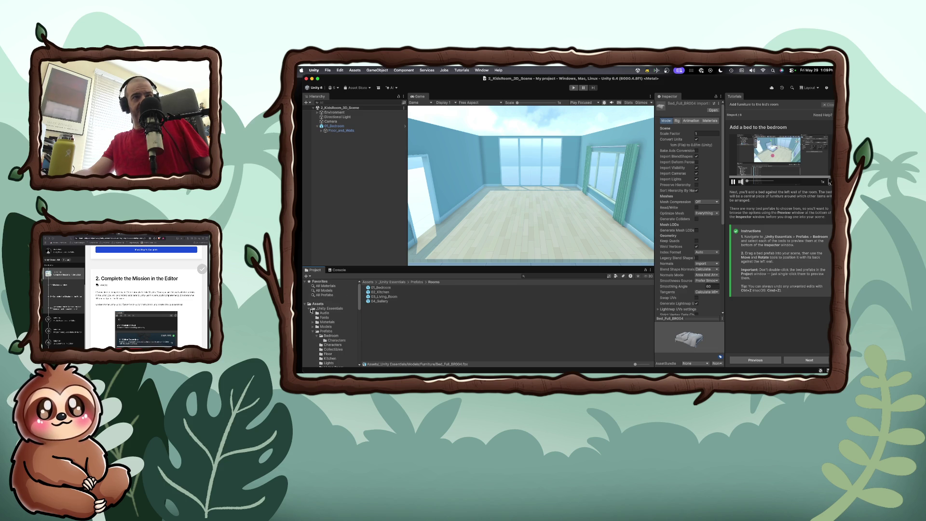
click(309, 309)
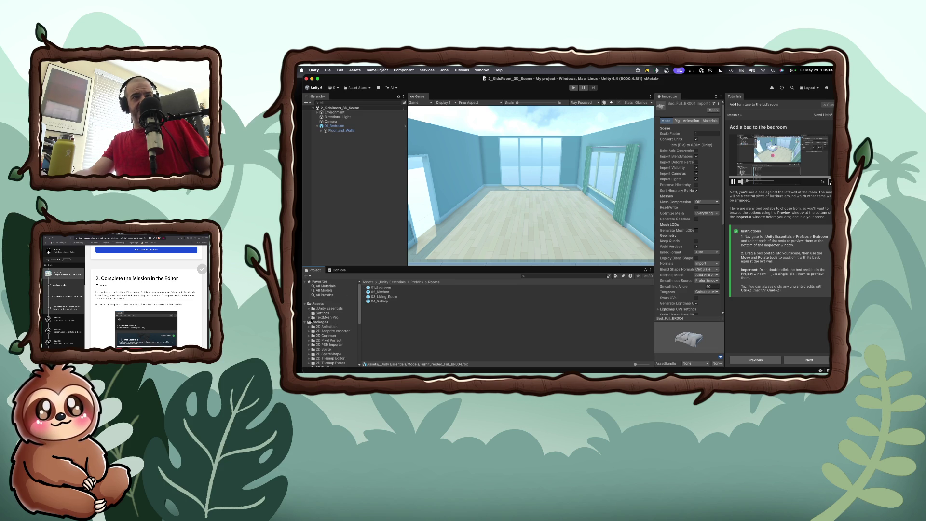
click(307, 323)
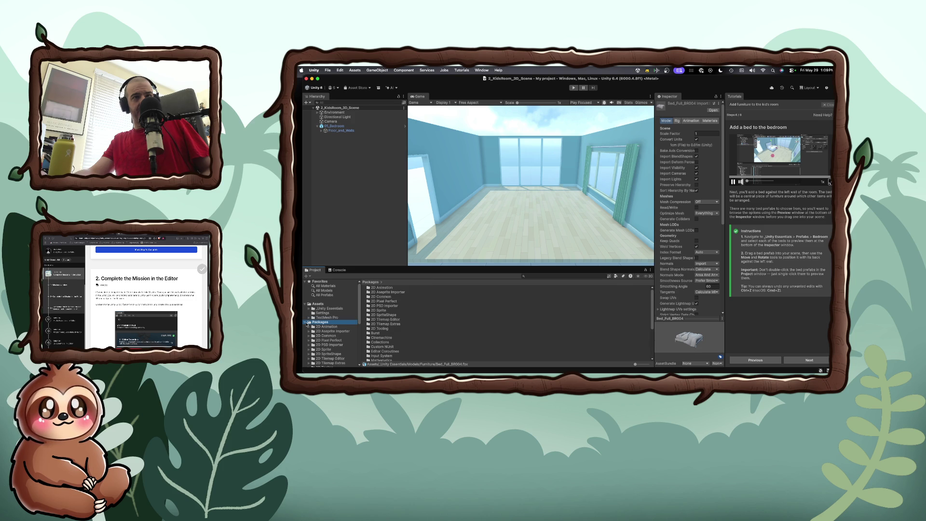
click(305, 322)
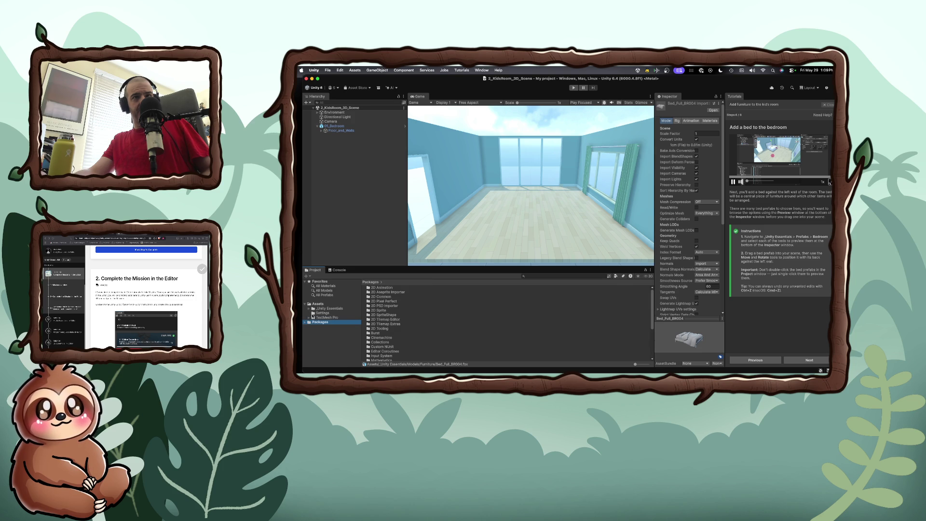
click(314, 309)
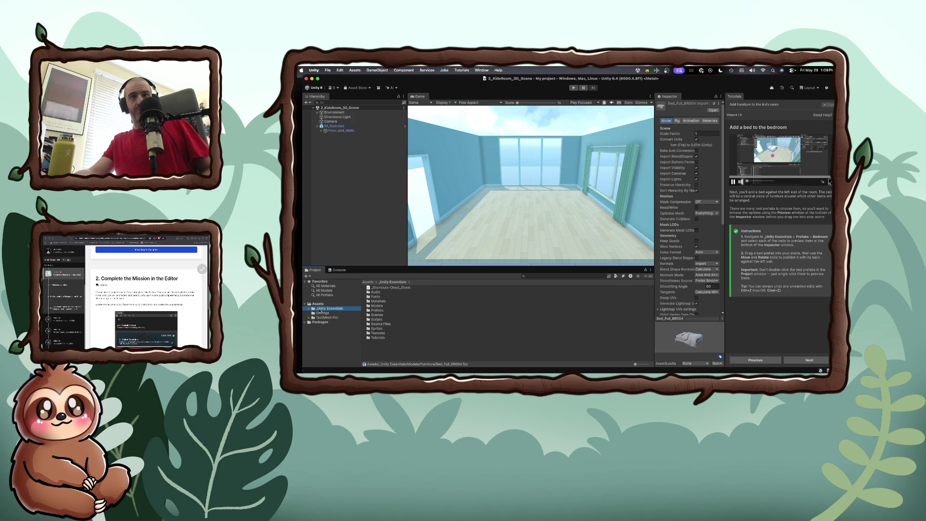
click(309, 309)
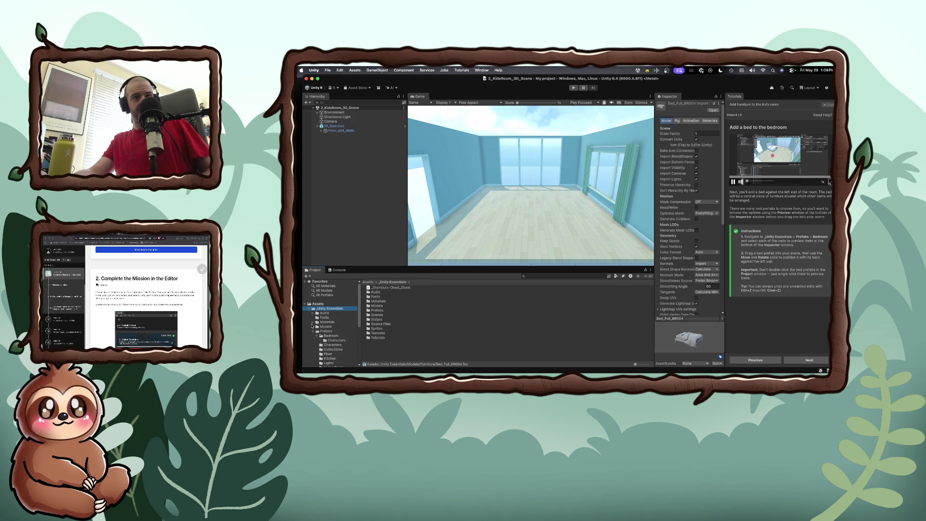
Step: Open the Bedroom prefabs folder and drag Bed_Full_BR001 into the Game view
click(321, 336)
click(317, 337)
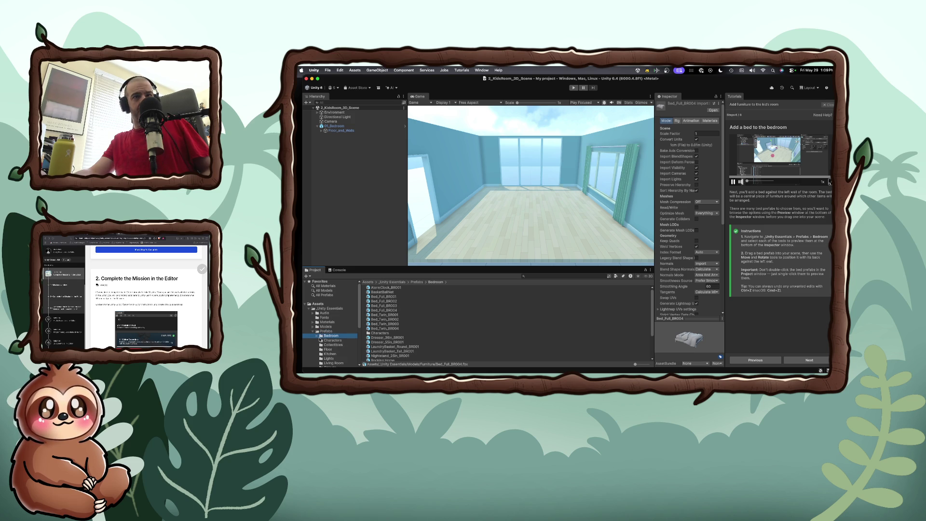
click(318, 337)
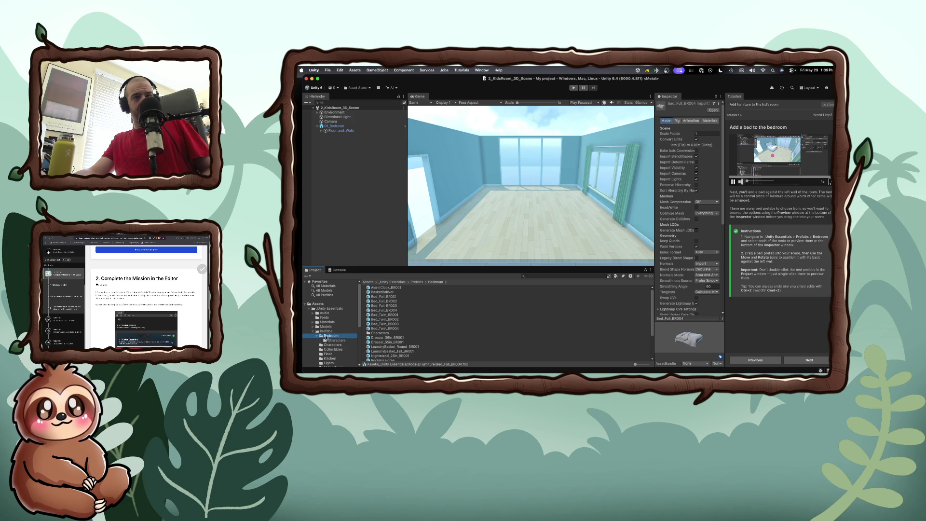
mouse_move(384, 296)
mouse_down()
mouse_move(400, 298)
mouse_move(463, 214)
mouse_up()
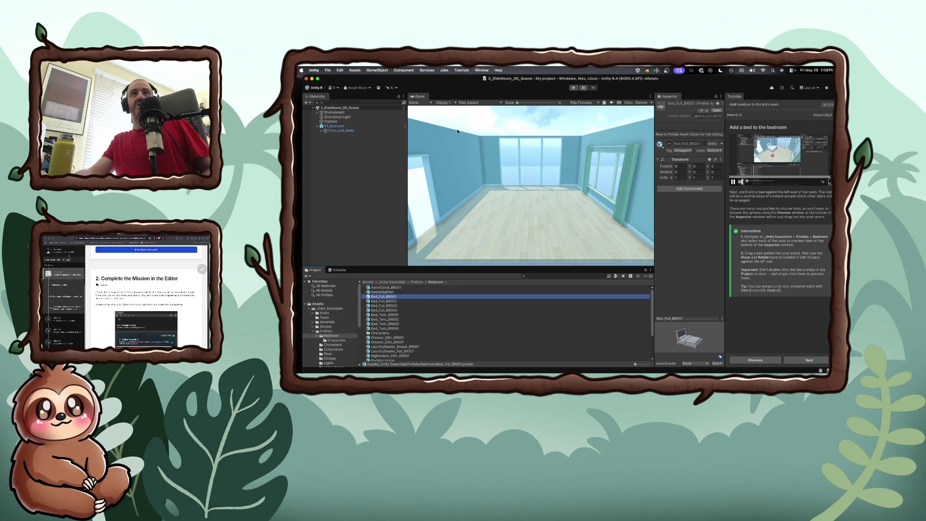
click(431, 103)
click(431, 103)
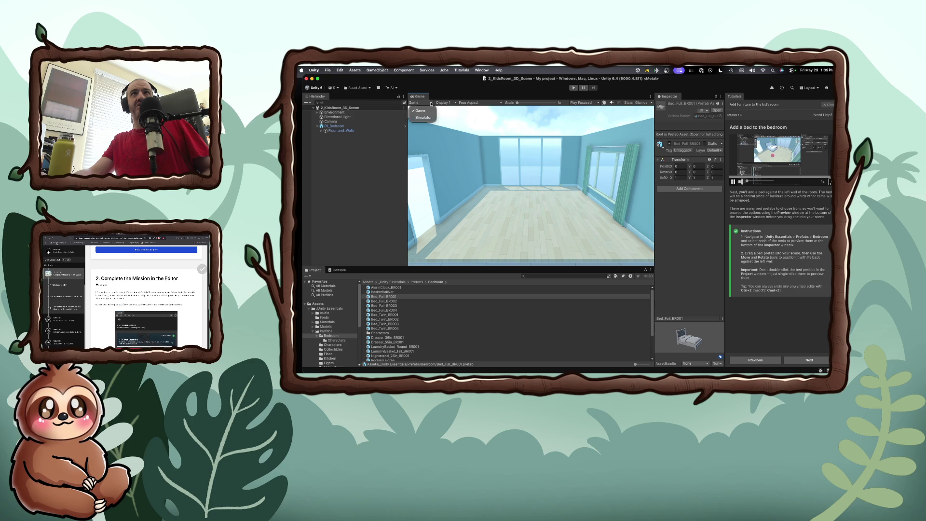
click(433, 105)
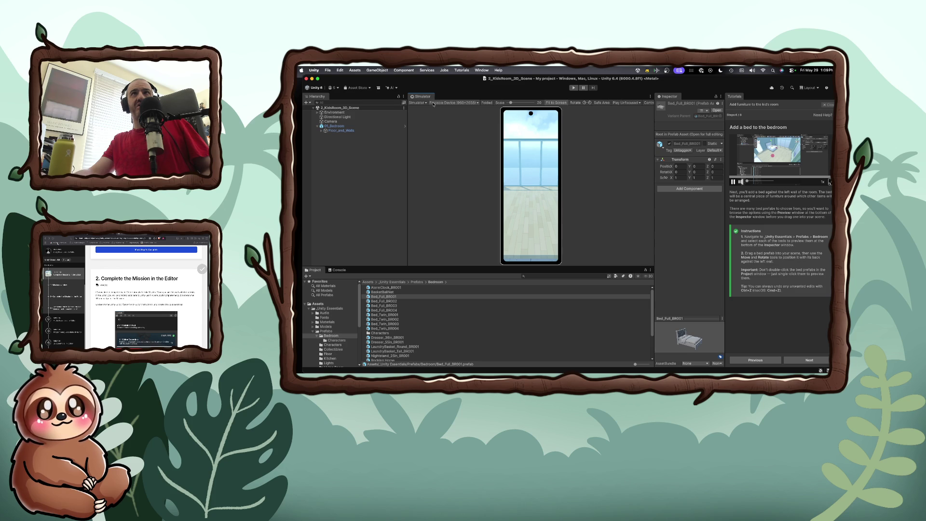
click(427, 103)
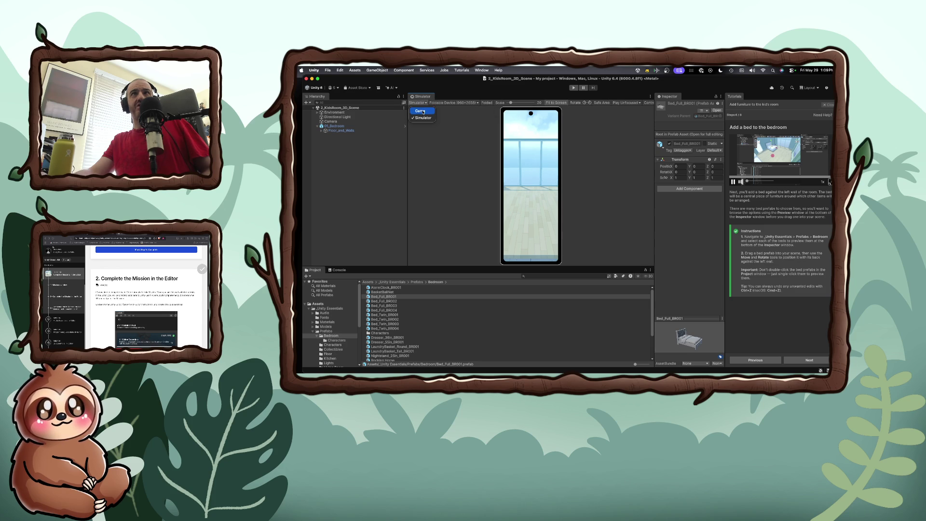
click(423, 111)
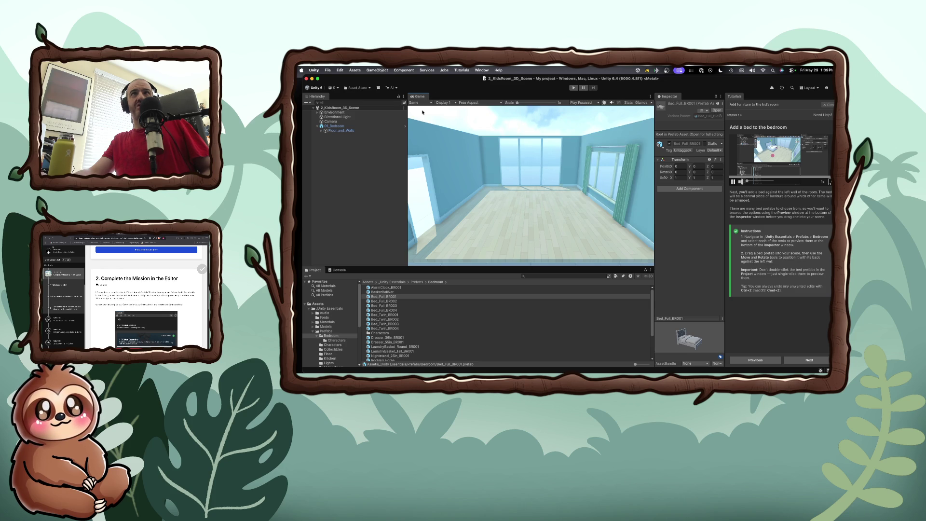
click(451, 103)
click(452, 104)
click(479, 103)
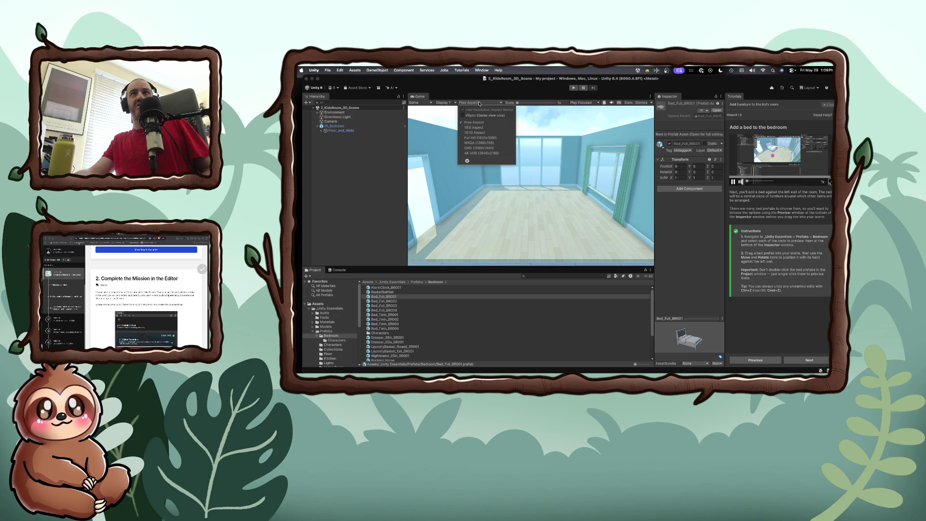
click(481, 103)
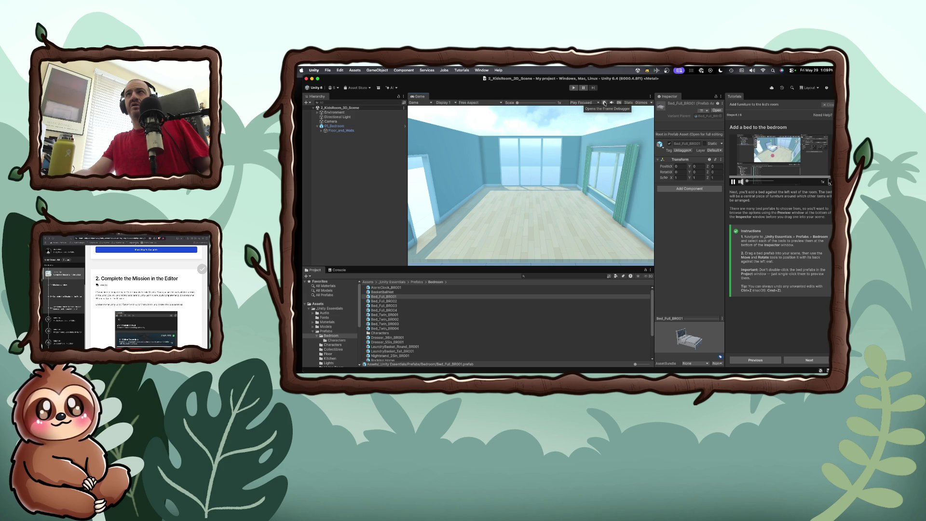
click(643, 103)
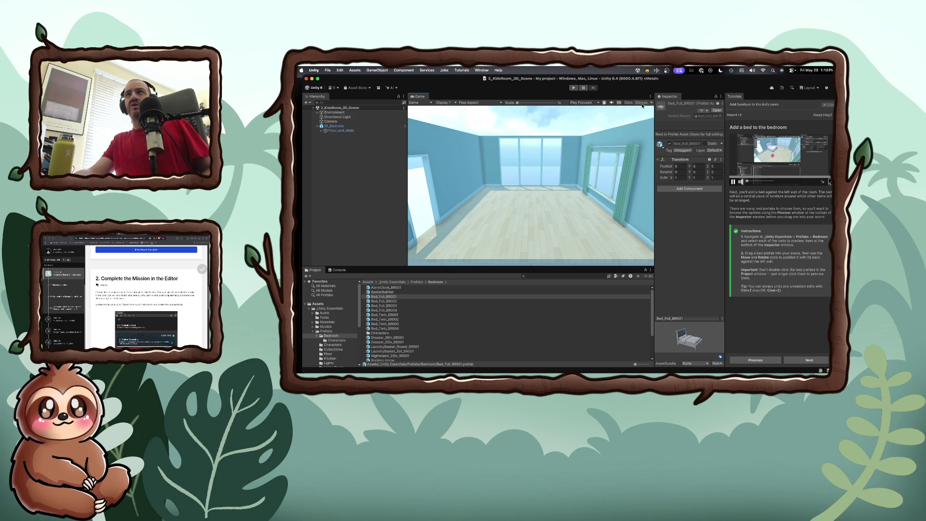
click(651, 103)
click(651, 104)
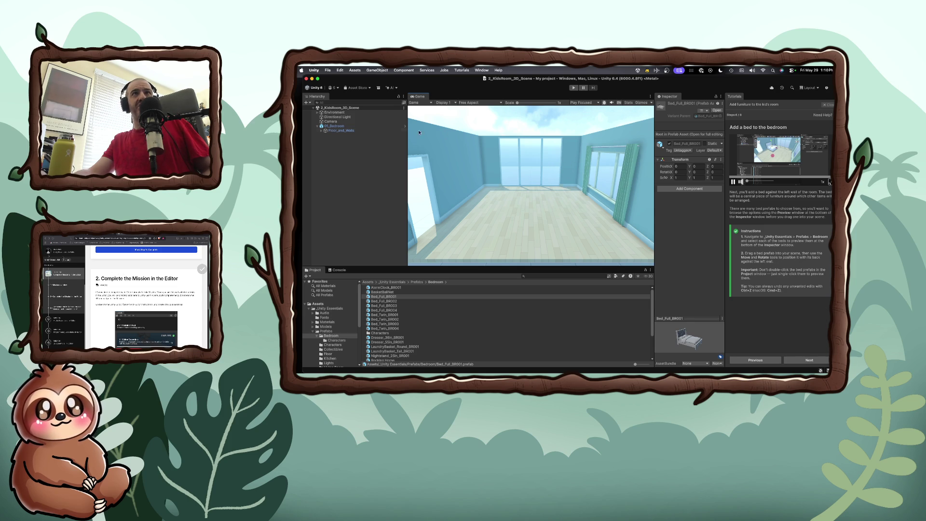
click(357, 126)
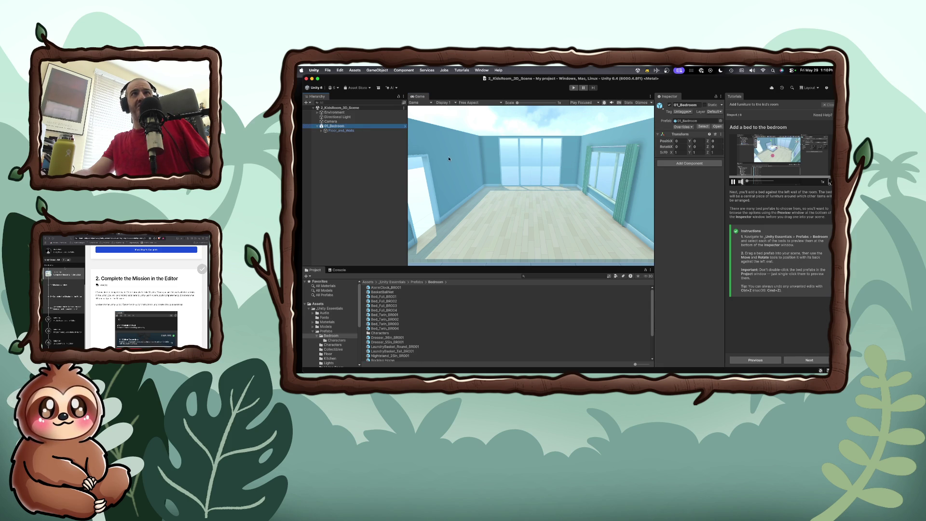
key(Up)
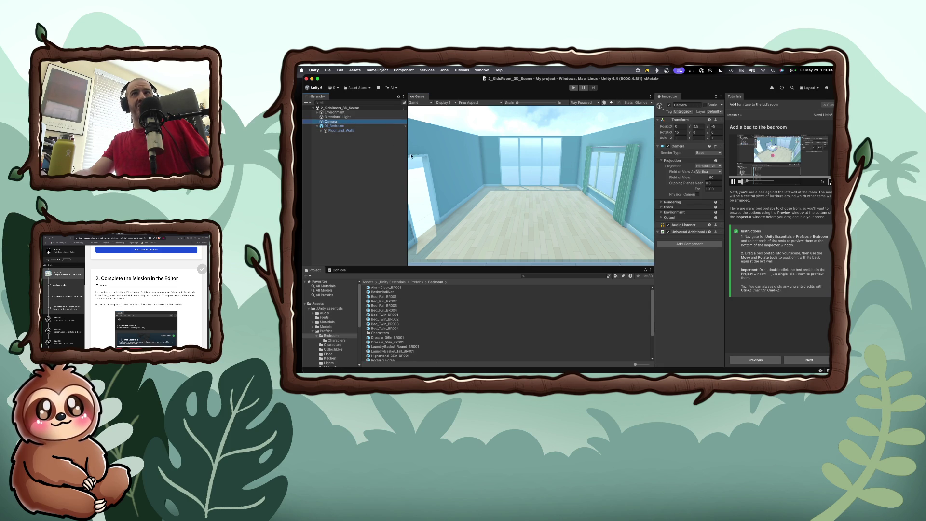
click(344, 126)
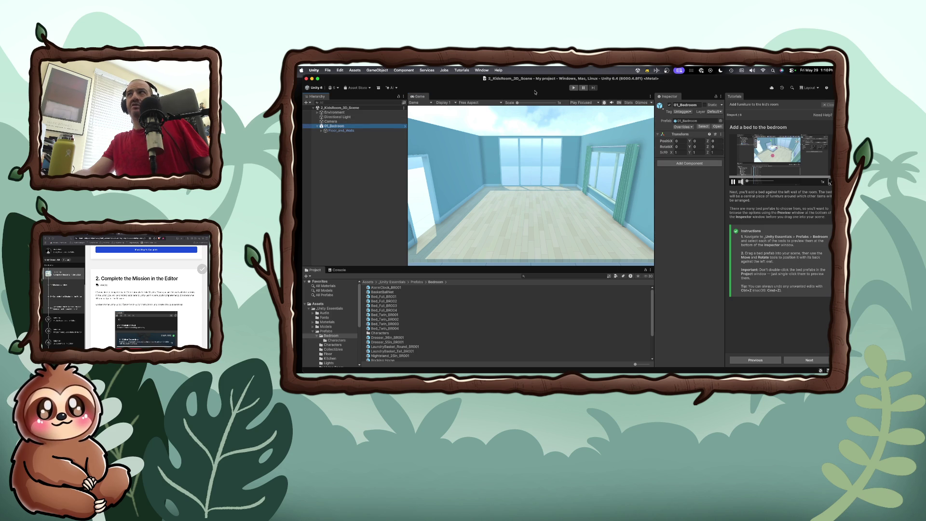
click(819, 88)
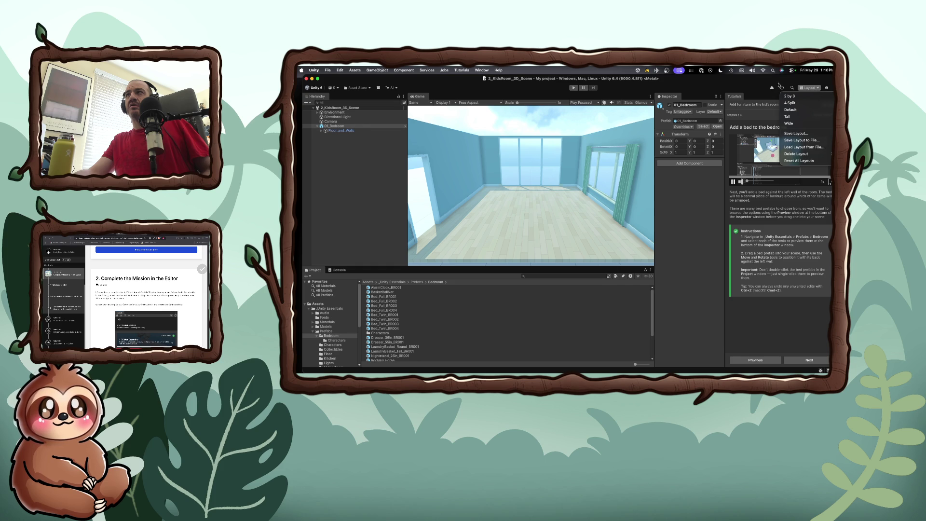
key(Escape)
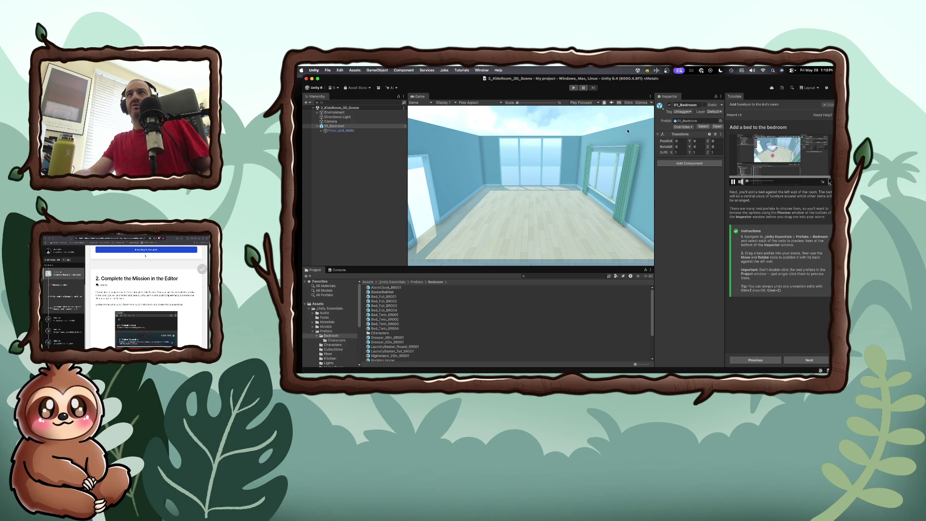
click(651, 96)
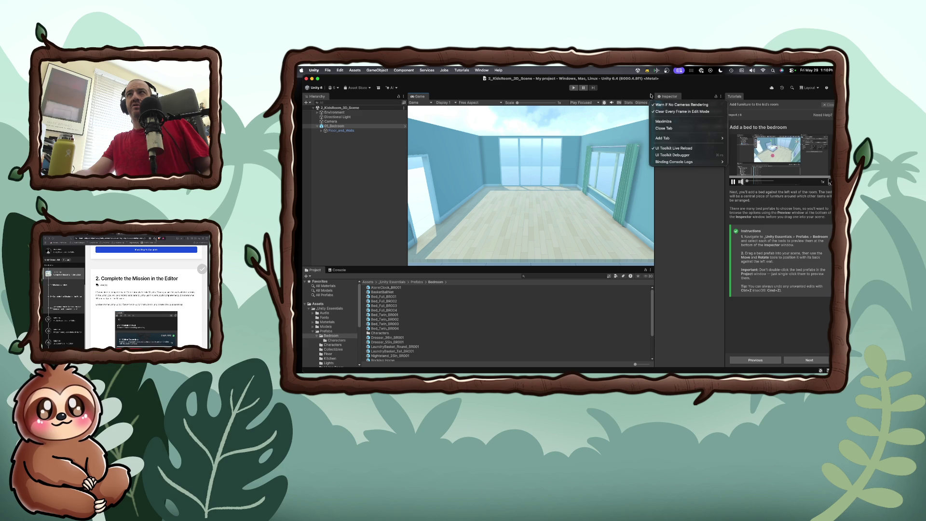
click(645, 95)
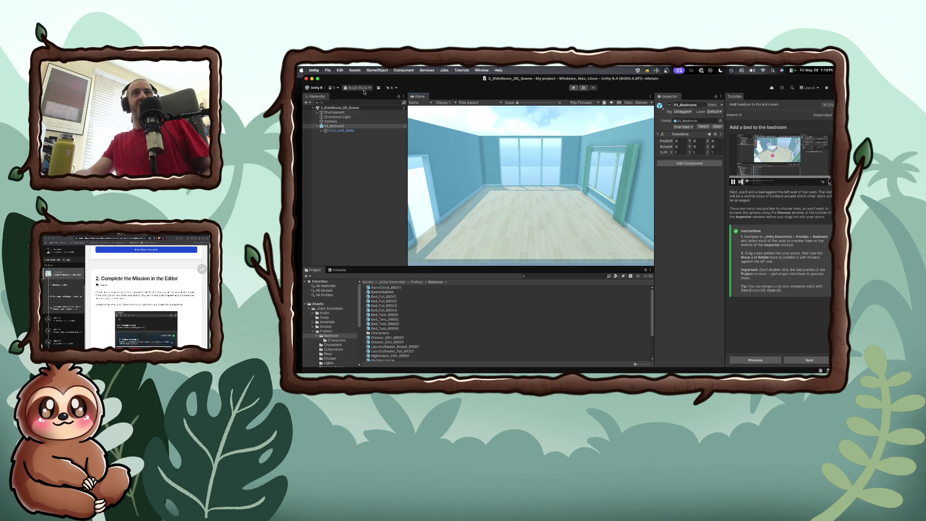
click(326, 108)
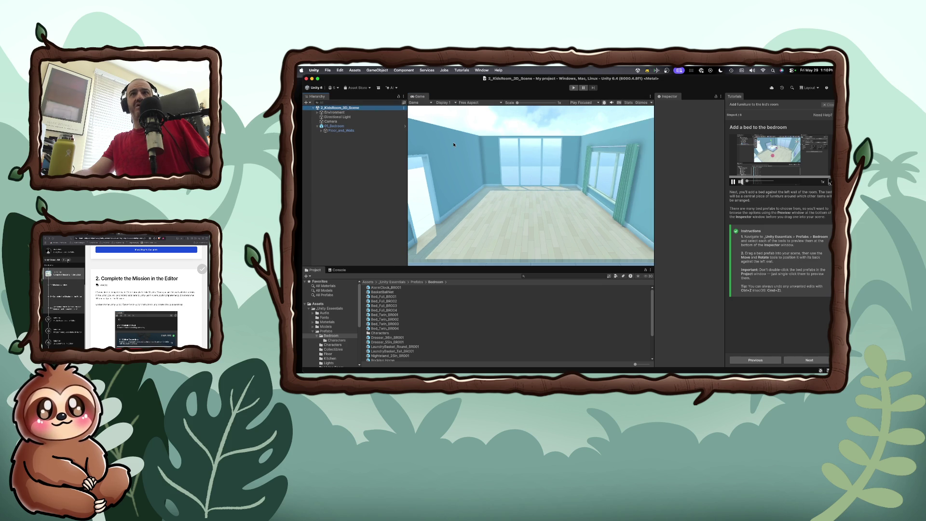
click(479, 192)
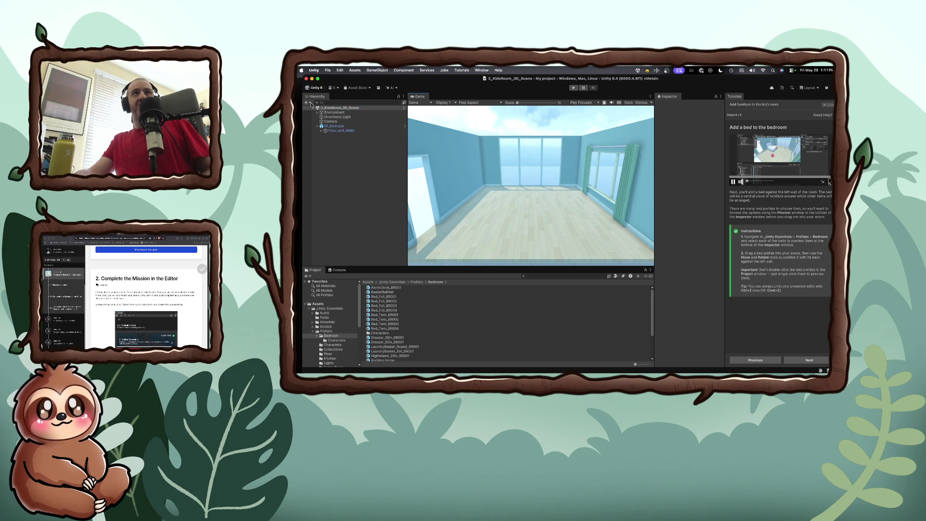
click(328, 112)
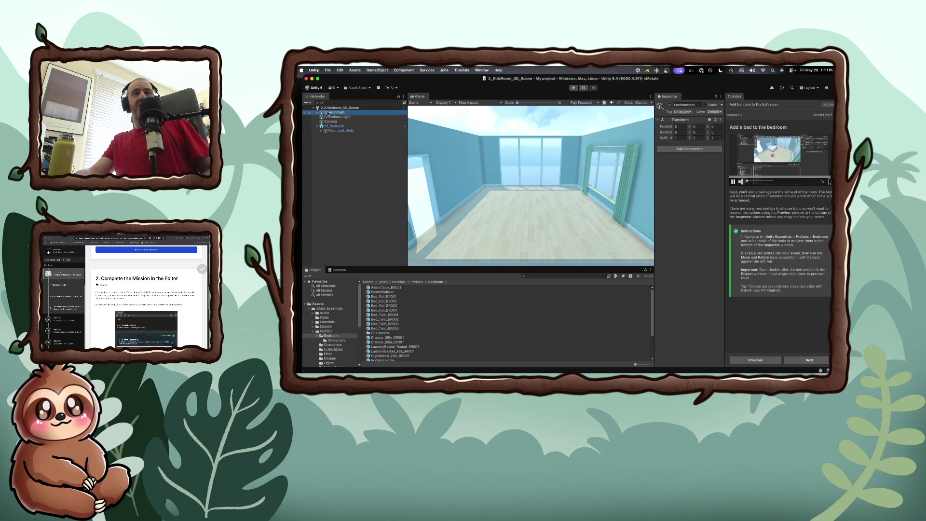
click(337, 126)
click(343, 131)
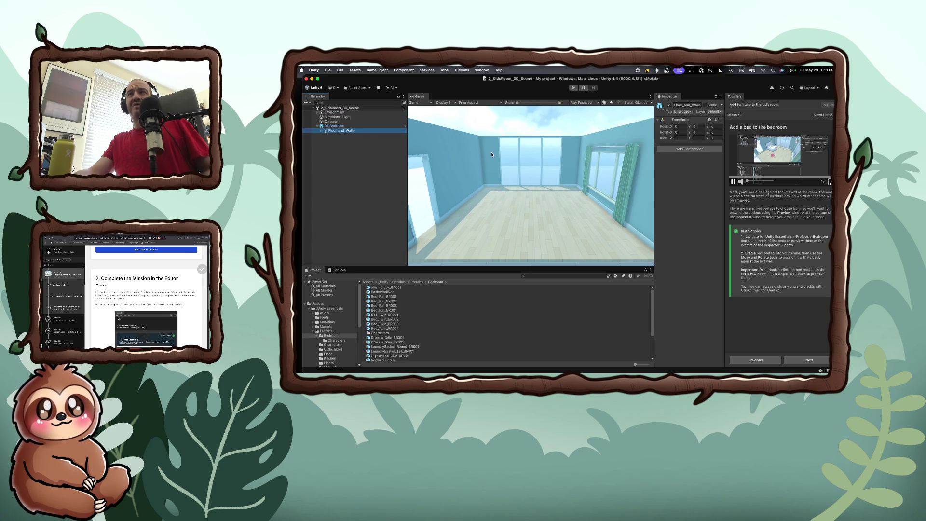
click(771, 143)
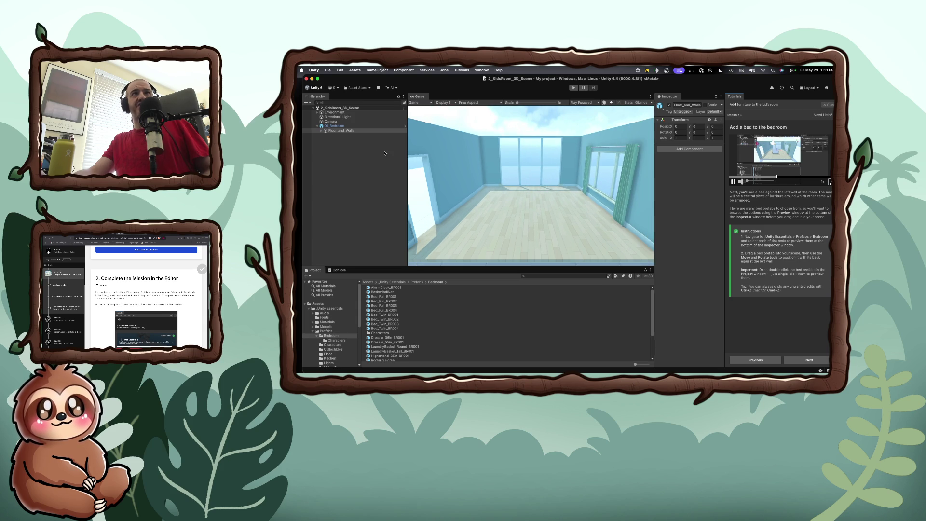
click(346, 108)
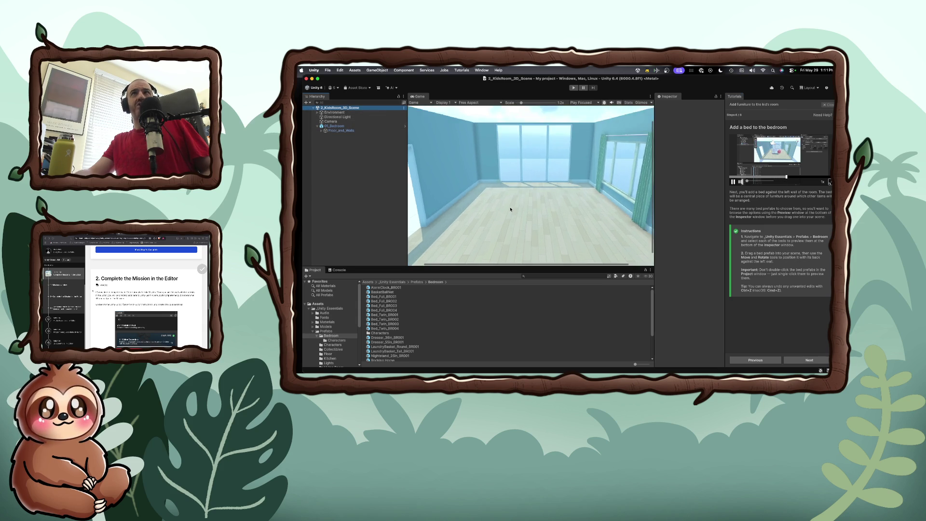
click(596, 102)
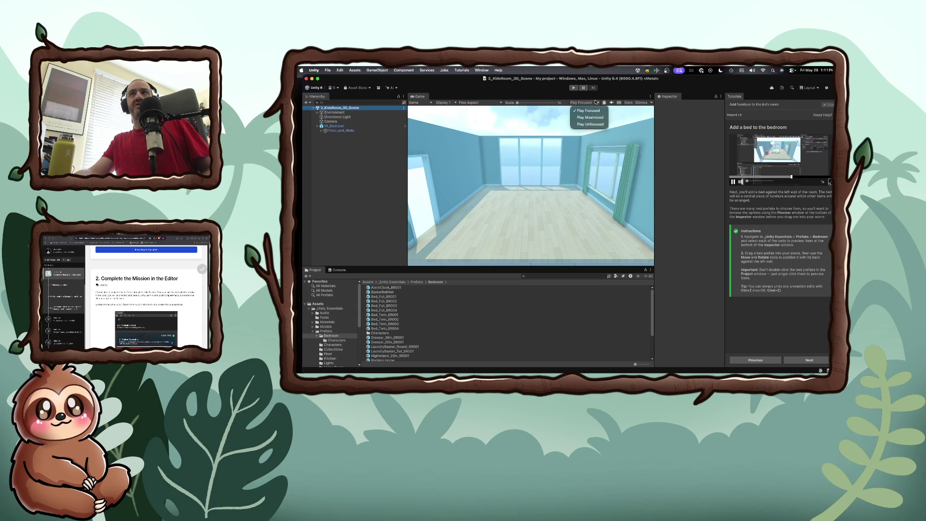
click(590, 124)
click(596, 103)
click(590, 109)
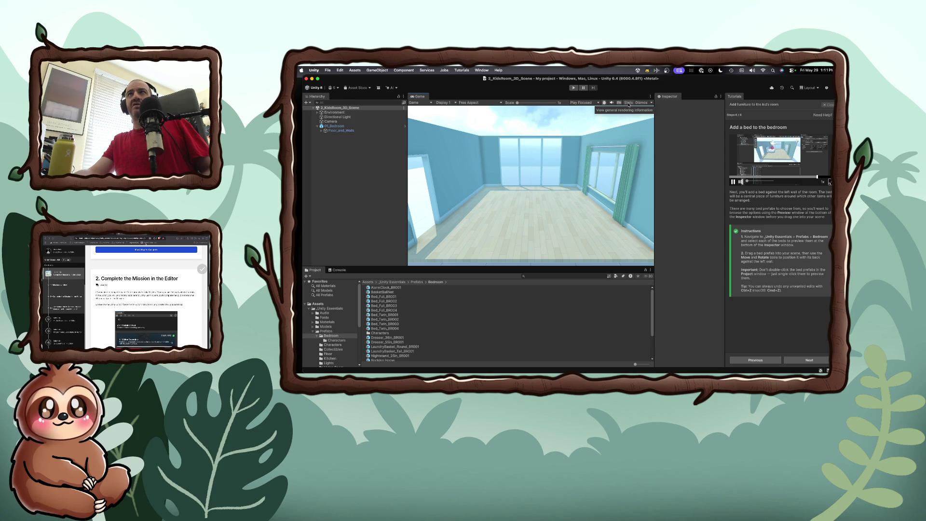
click(575, 89)
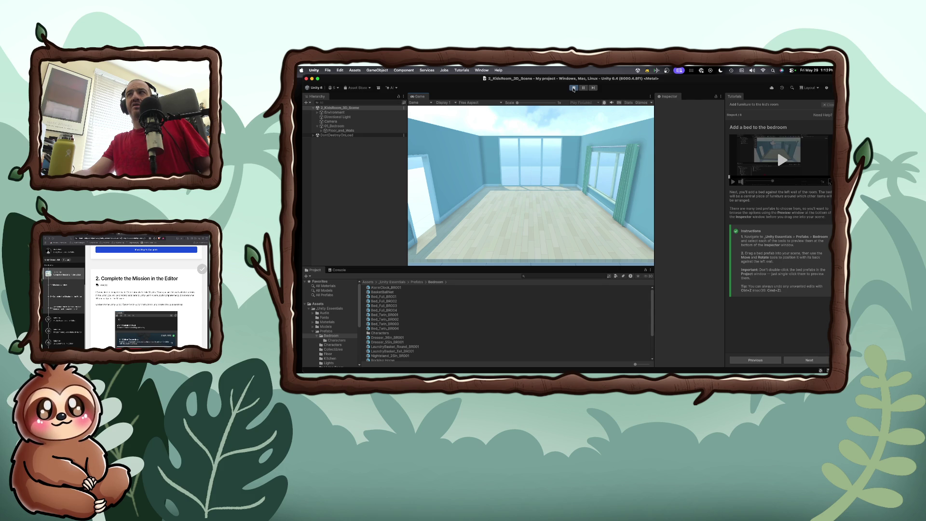
click(574, 87)
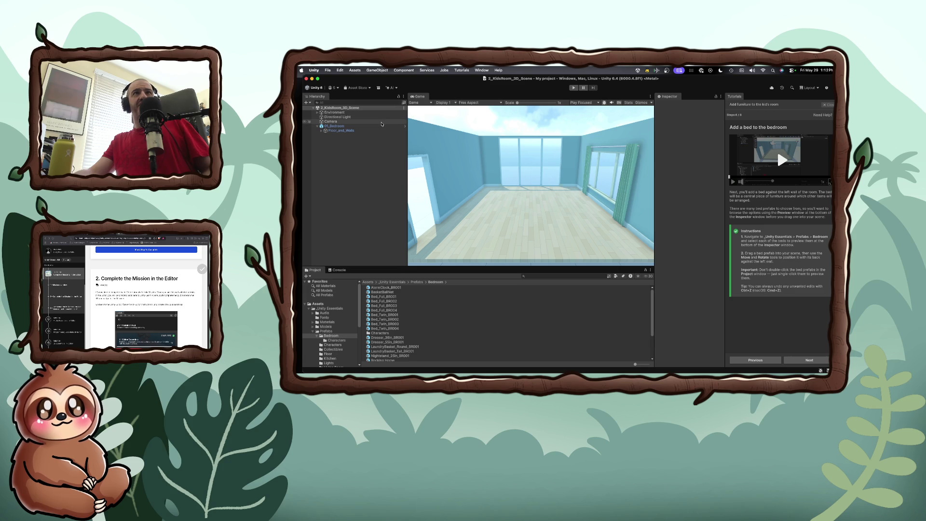
click(335, 126)
click(337, 112)
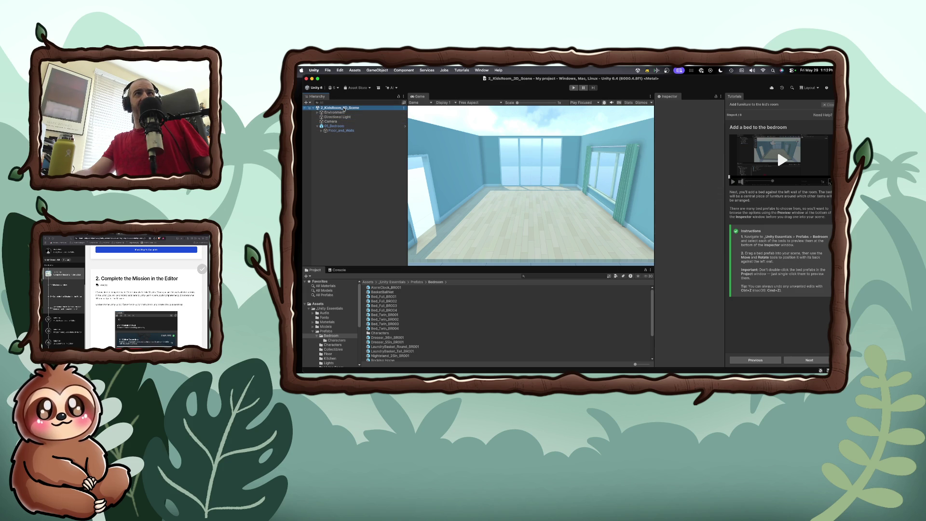
click(495, 191)
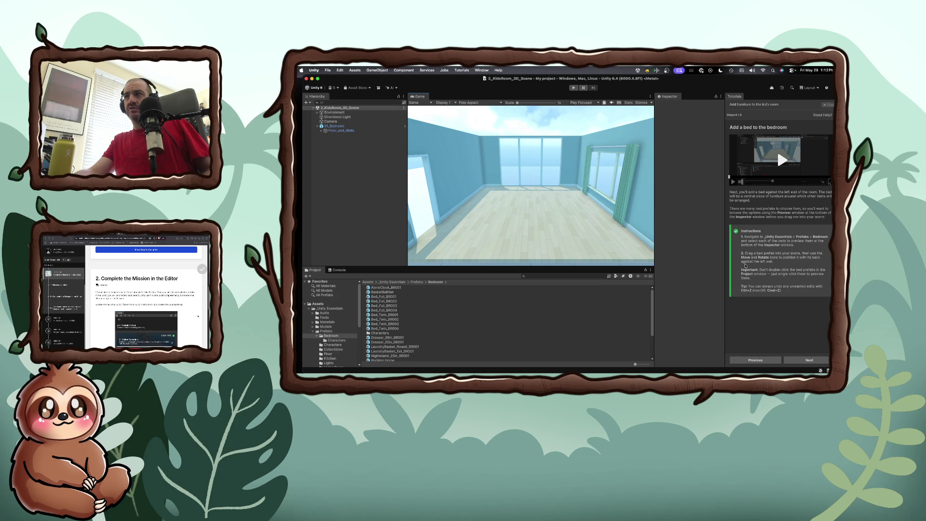
click(757, 361)
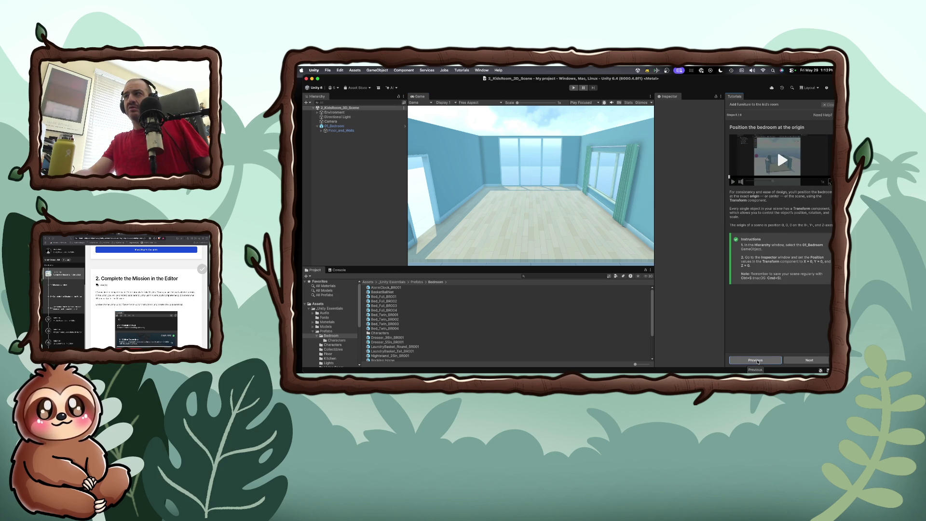
Step: Return the tutorial to step 4, 'Drag the bedroom prefab into the scene', and dismiss the Unity AI terms
click(756, 361)
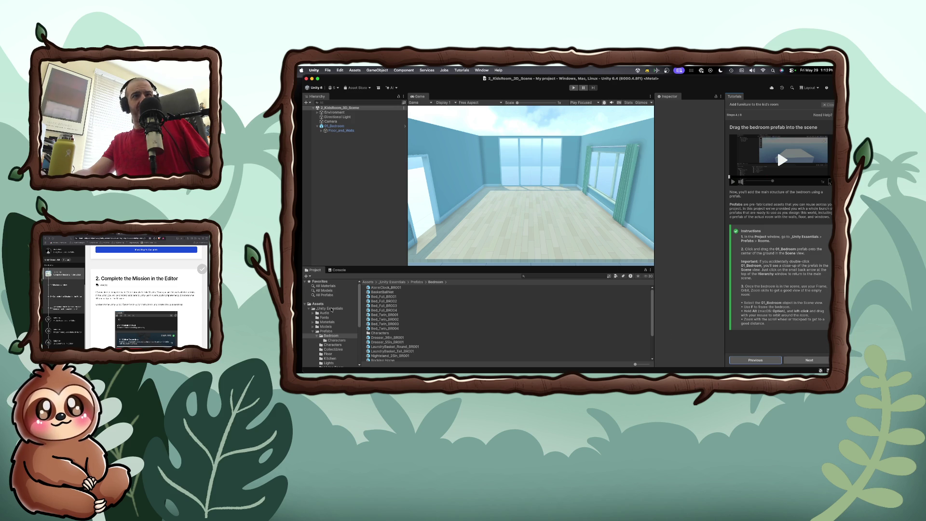
click(333, 109)
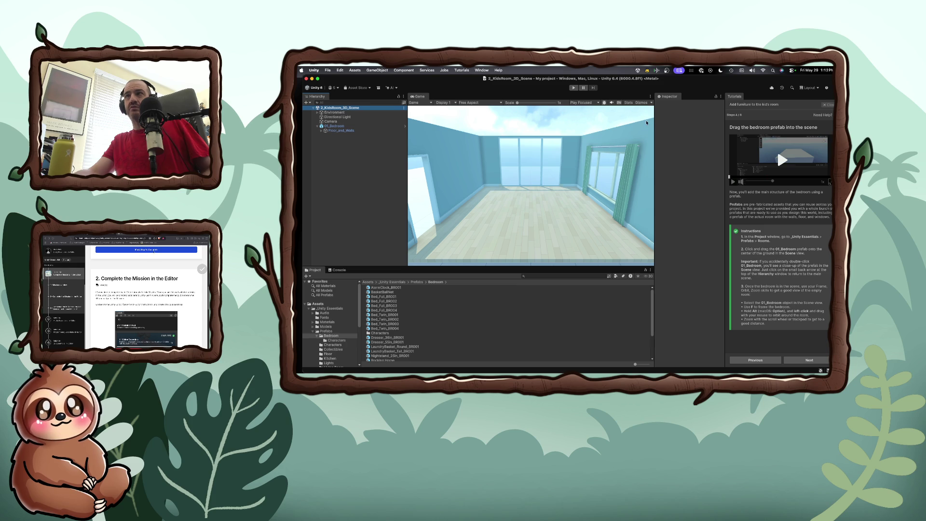
click(643, 140)
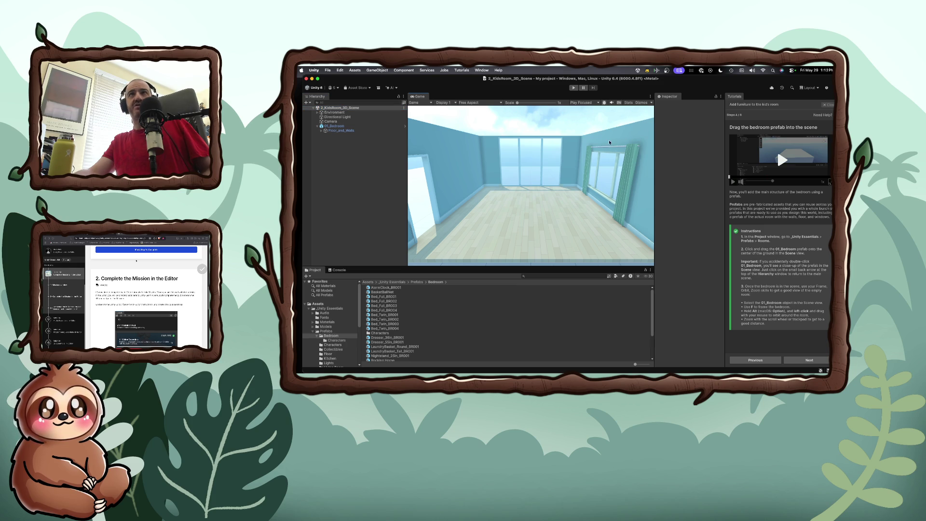
click(391, 88)
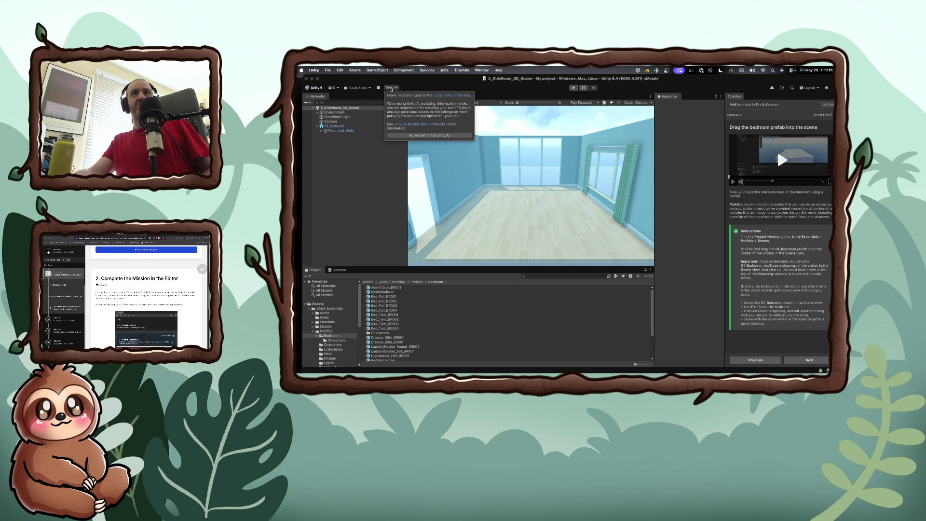
click(419, 86)
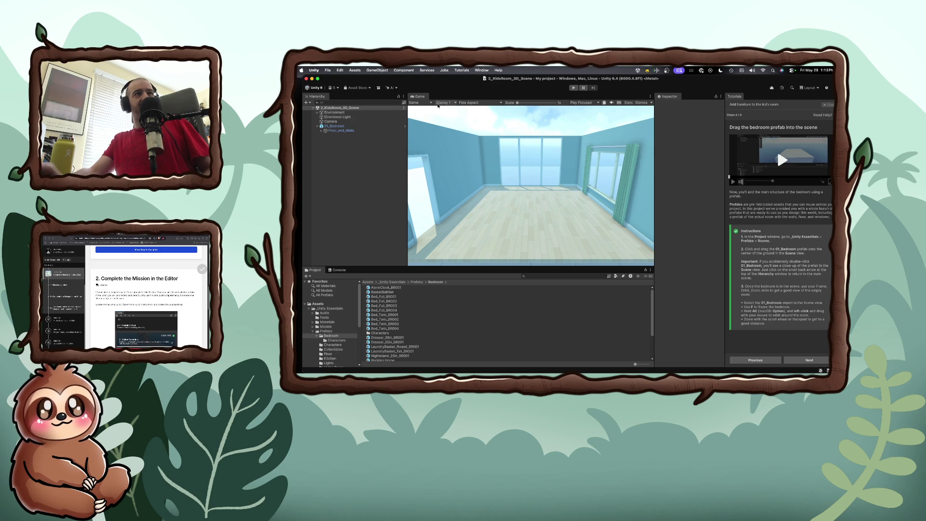
Step: Launch the Brave browser from the app launcher
key(super+space)
text(br)
key(Return)
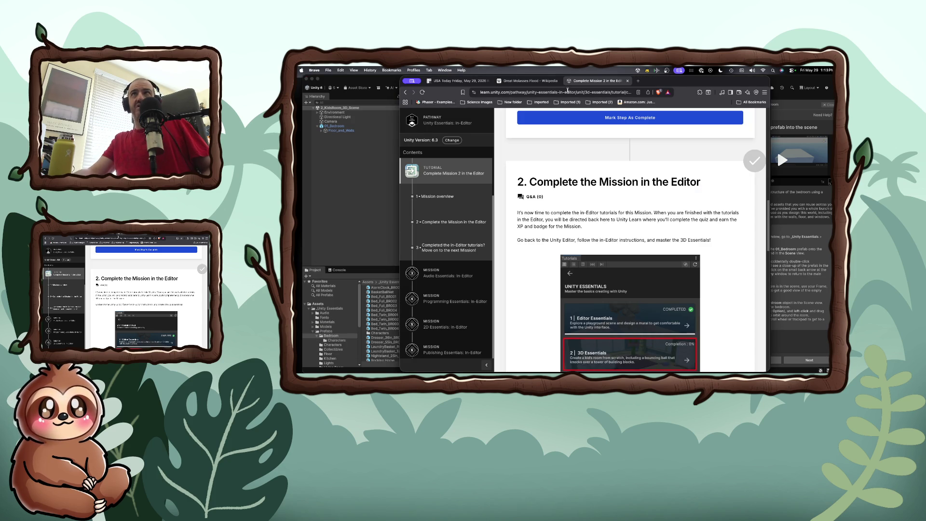
Step: Search 'my frame orbit disappeared in unity' in a new tab, expand the AI answer, then return to Unity
click(568, 91)
key(super+t)
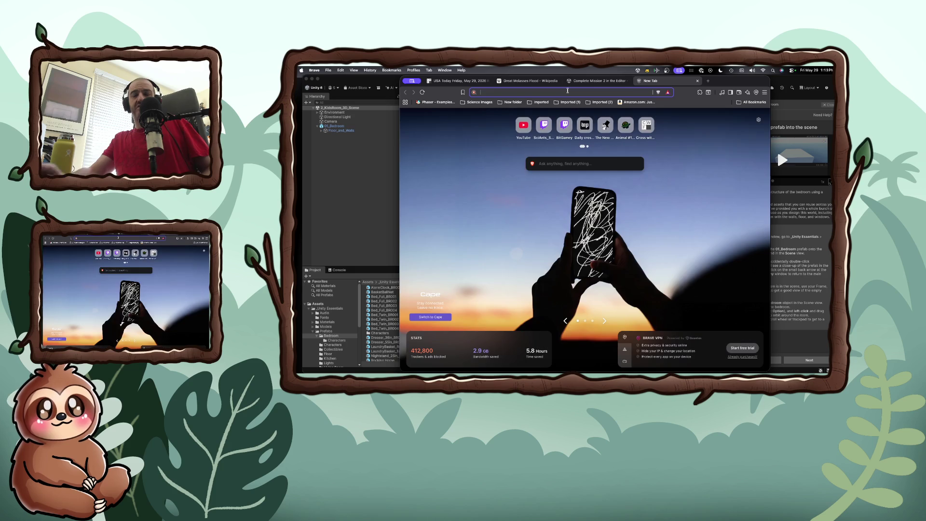
text(m)
text(rame)
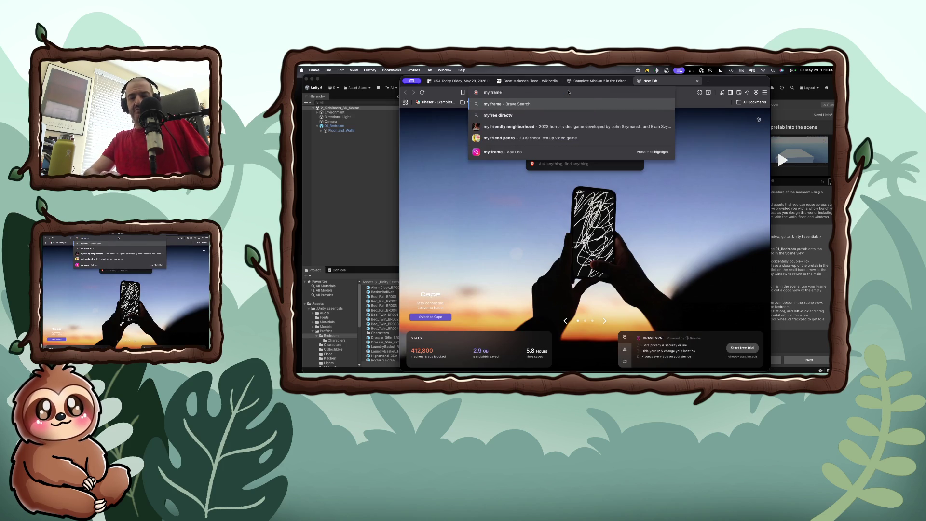
text( orbit dis)
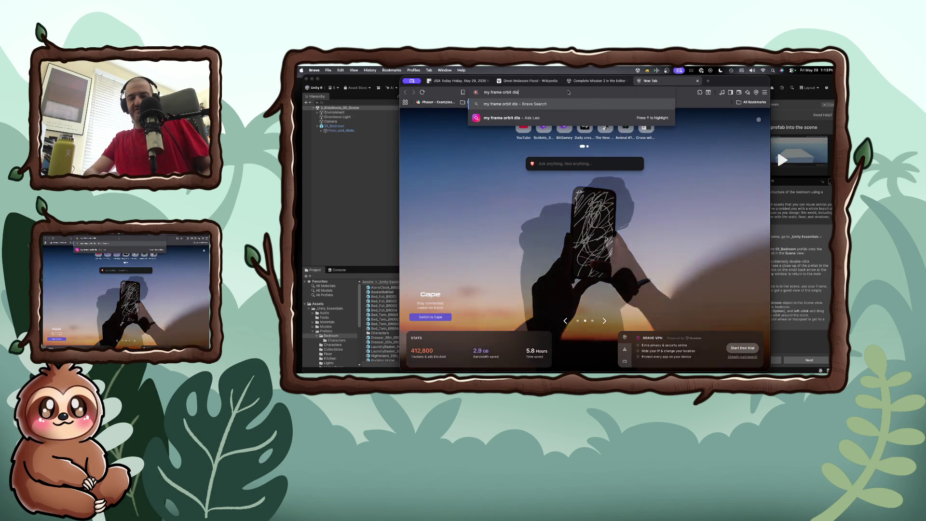
text(apeared in unity)
key(Return)
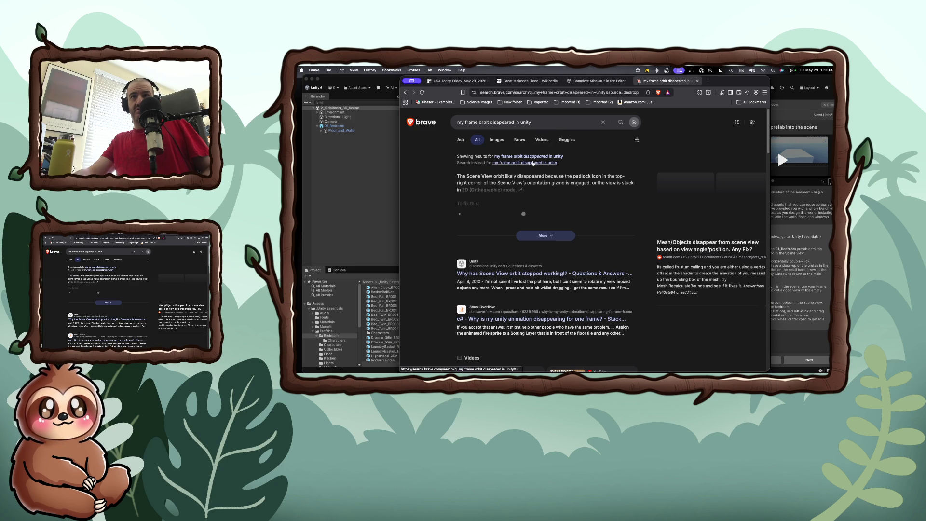
click(541, 233)
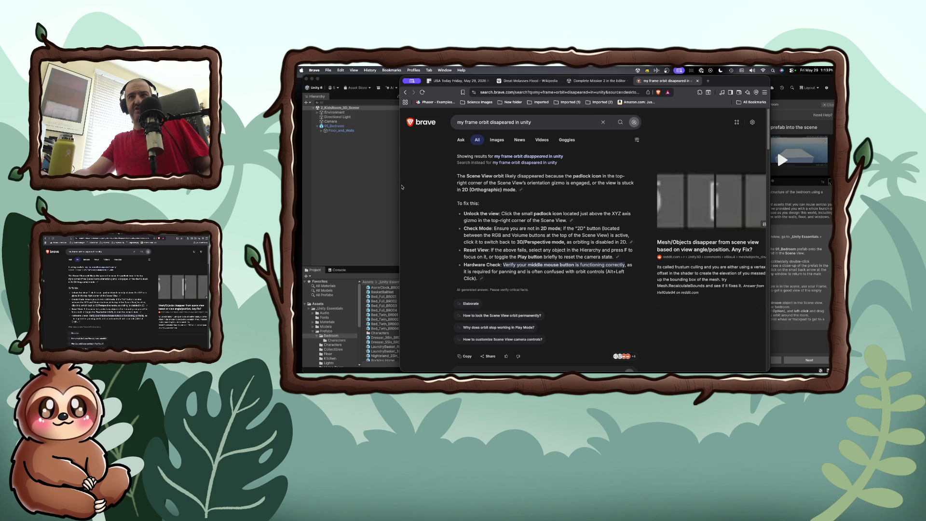
click(333, 108)
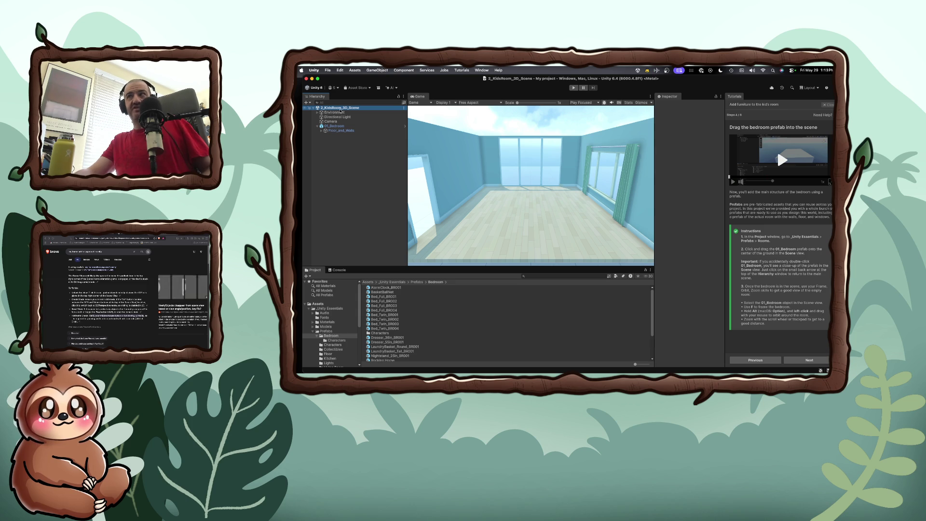
Step: Open the 01_Bedroom prefab, then exit prefab mode back to 2_KidsRoom_3D_Scene
key(super+Tab)
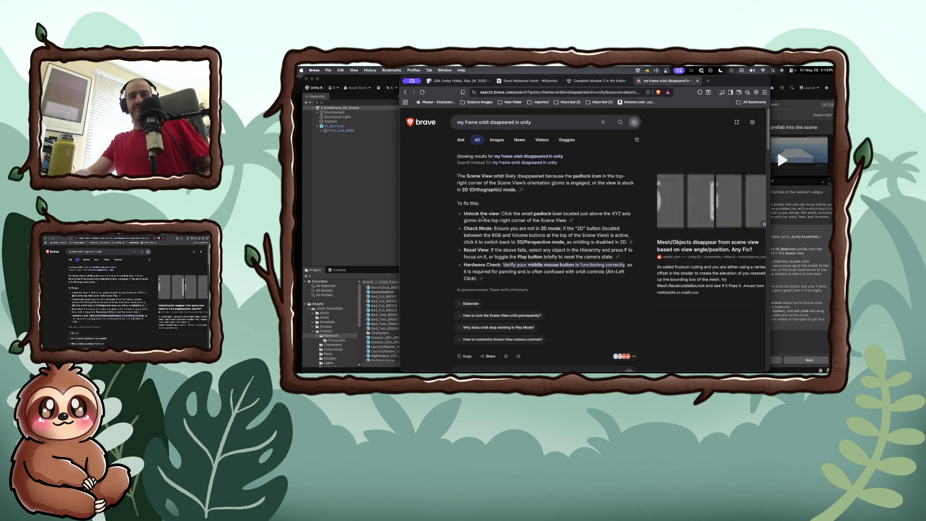
key(super+Tab)
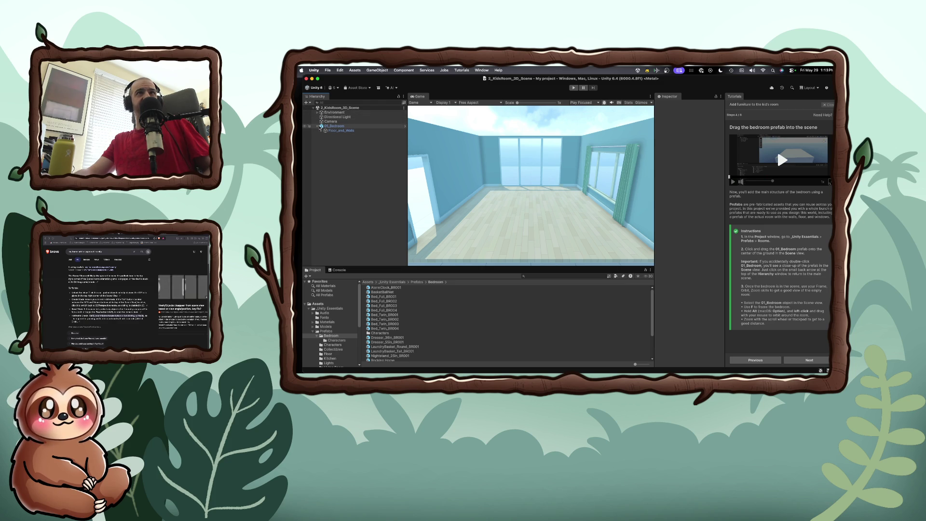
click(327, 126)
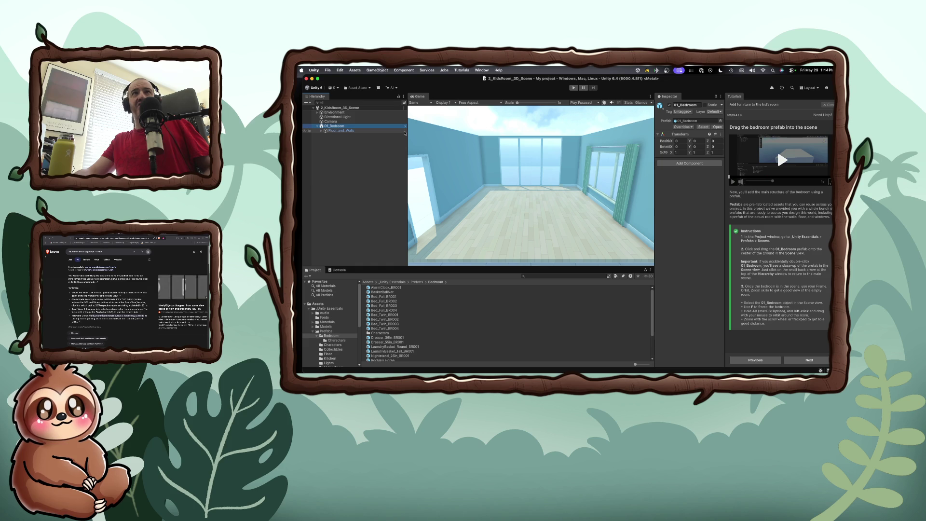
click(405, 127)
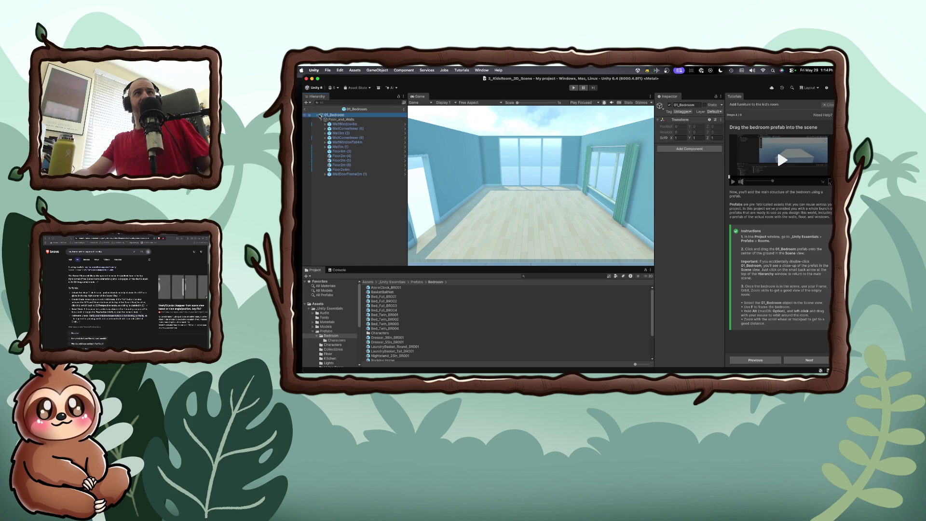
click(304, 109)
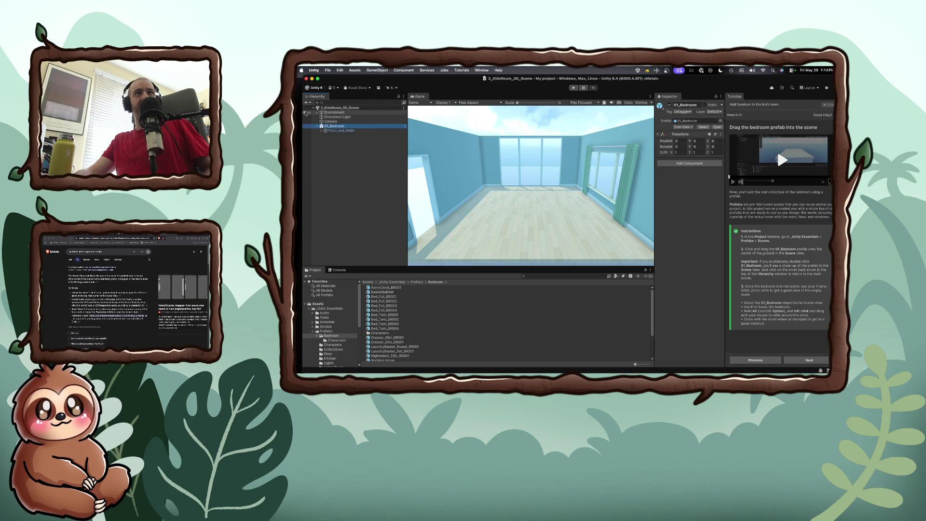
Step: Toggle the Game view Gizmos and check its gizmo and extra options, then switch to Brave
key(super+Tab)
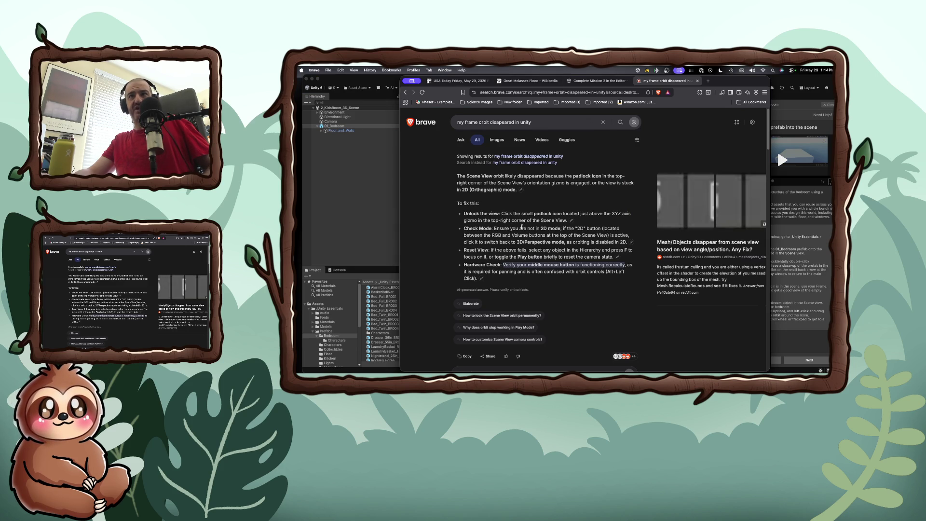
key(super+Tab)
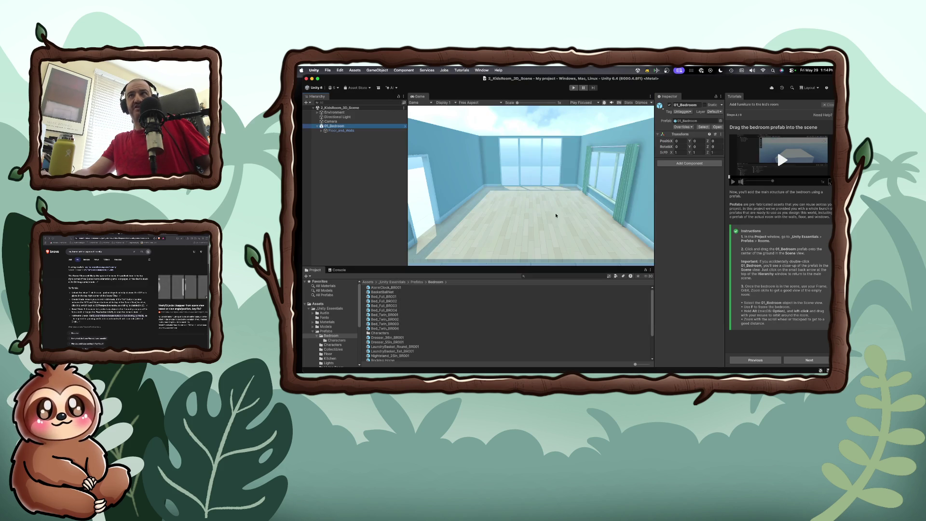
click(642, 103)
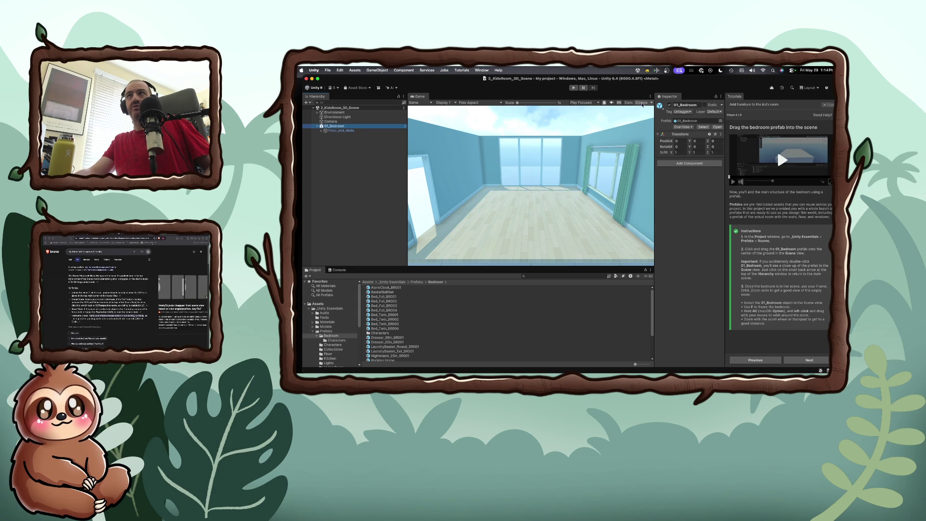
click(642, 103)
click(652, 103)
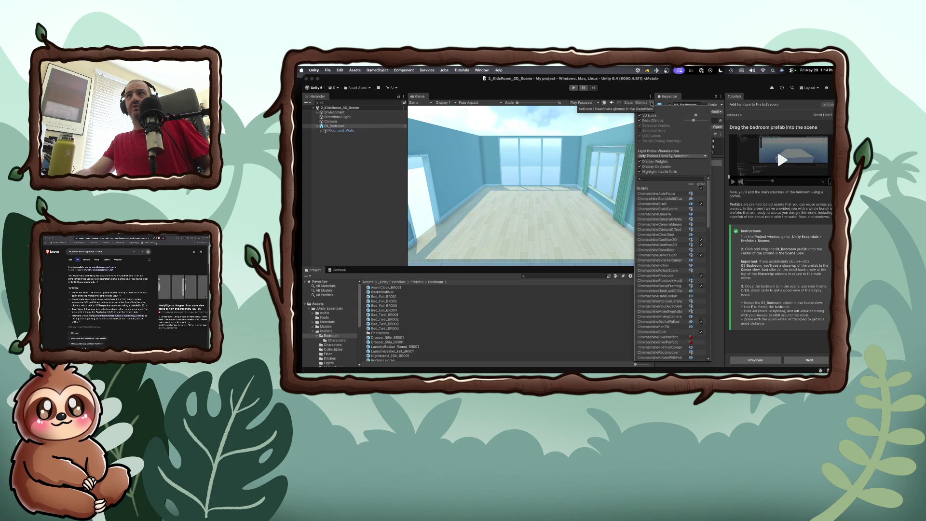
click(652, 104)
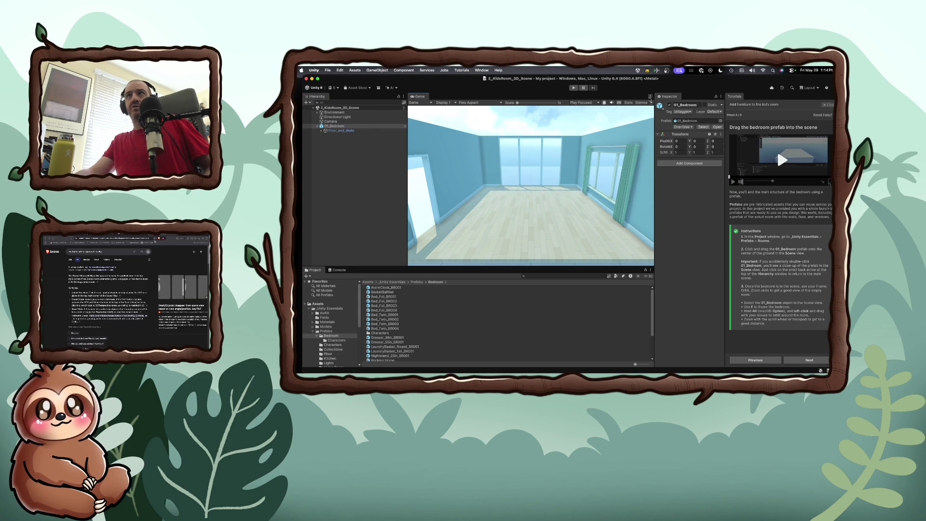
click(650, 97)
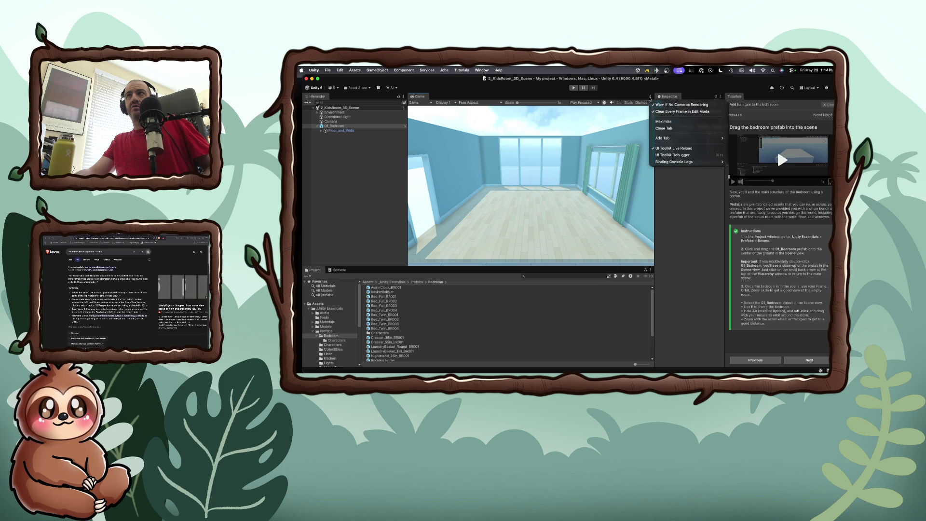
click(650, 98)
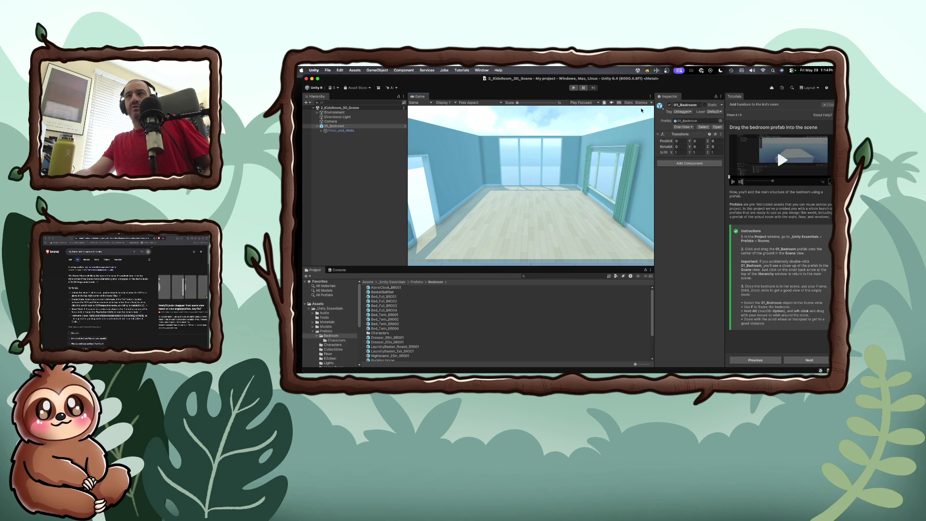
key(super+Tab)
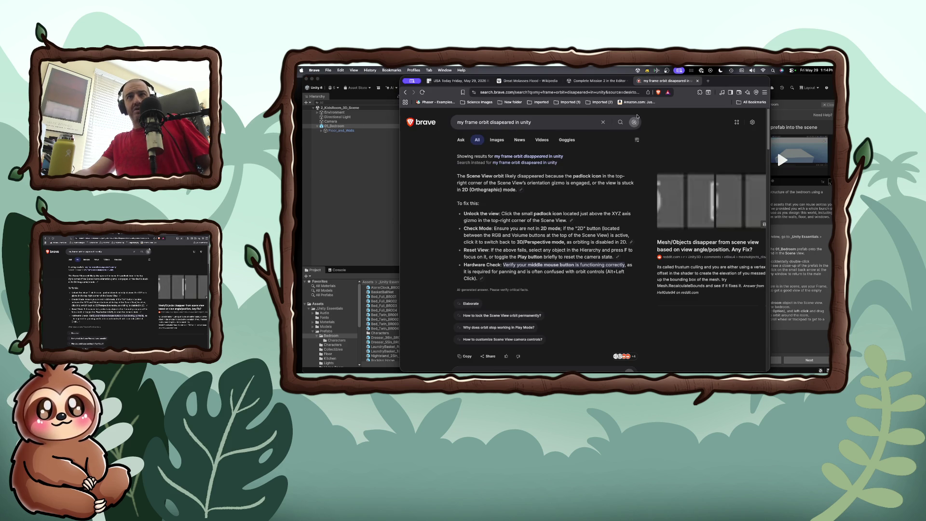
Step: Scroll through the orbit-troubleshooting search results, then bring Unity back to the front
scroll(531, 247, down, 5)
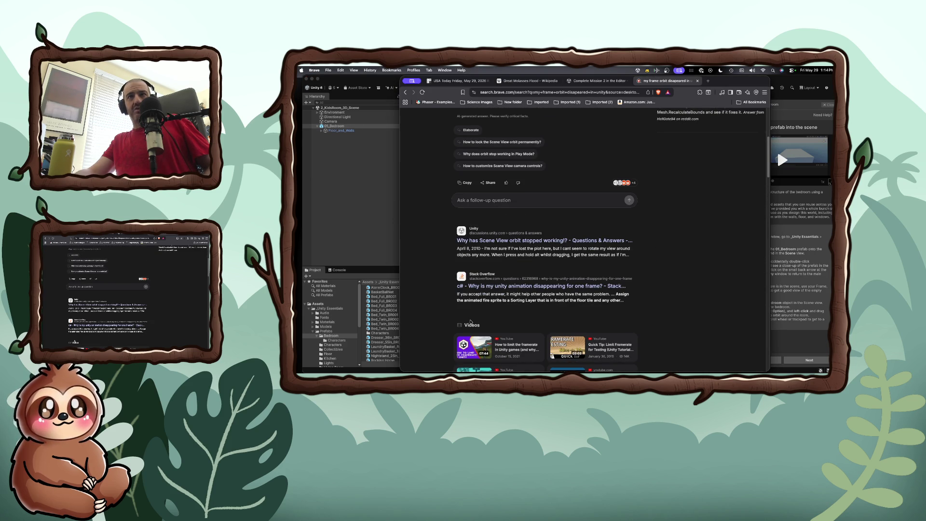
scroll(471, 321, down, 2)
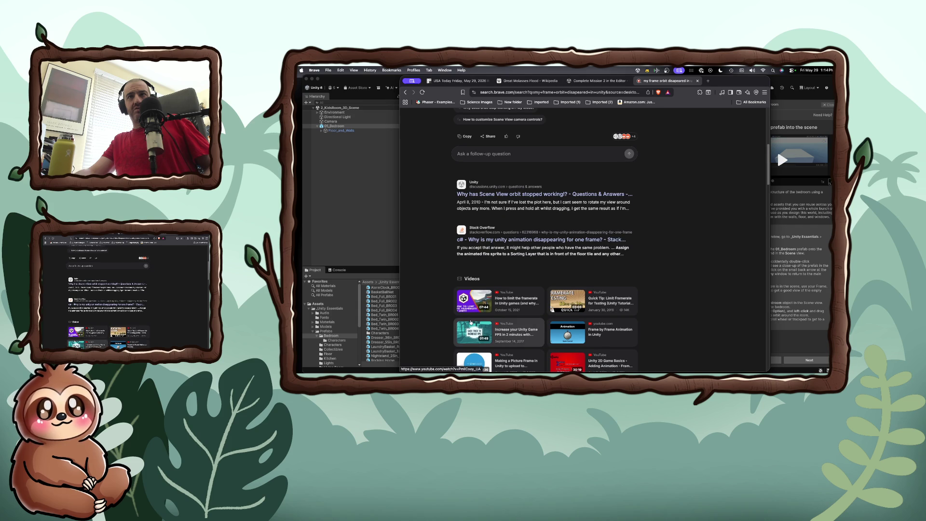
scroll(471, 321, down, 5)
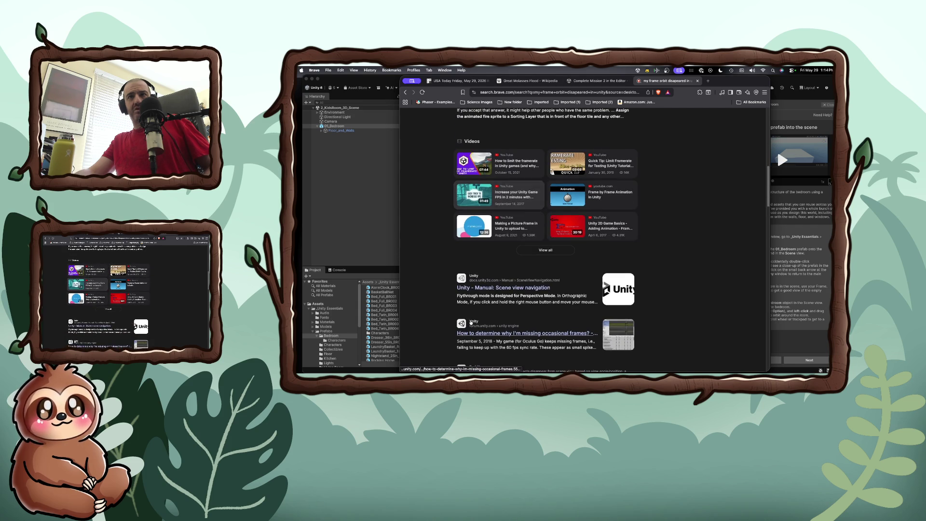
scroll(471, 322, down, 1)
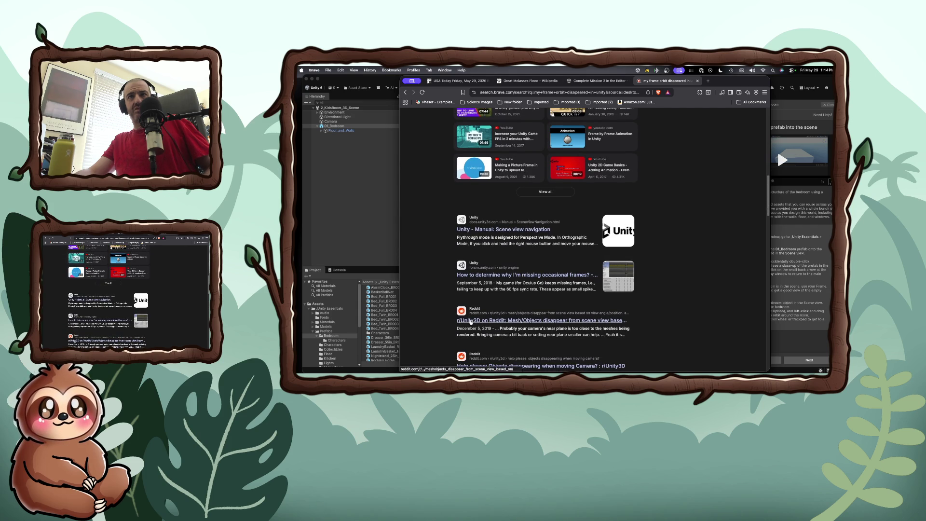
scroll(470, 322, down, 2)
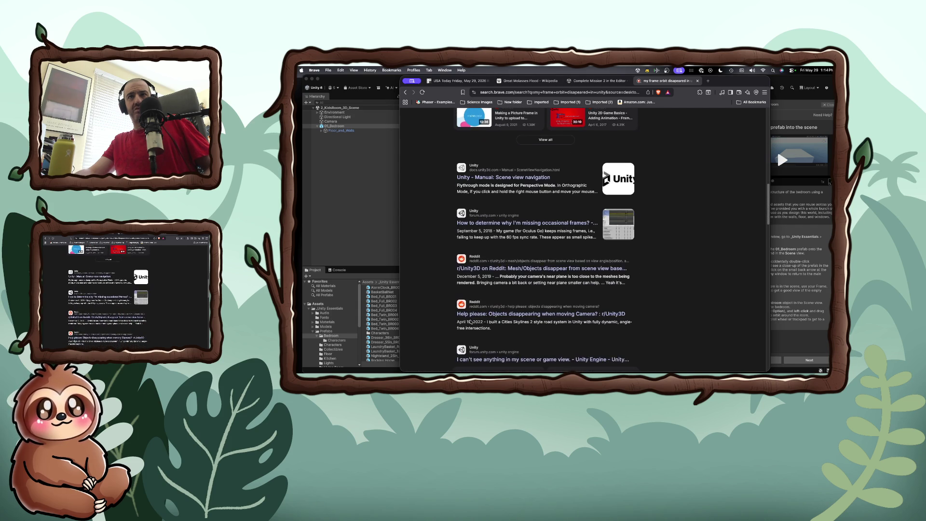
scroll(470, 320, down, 4)
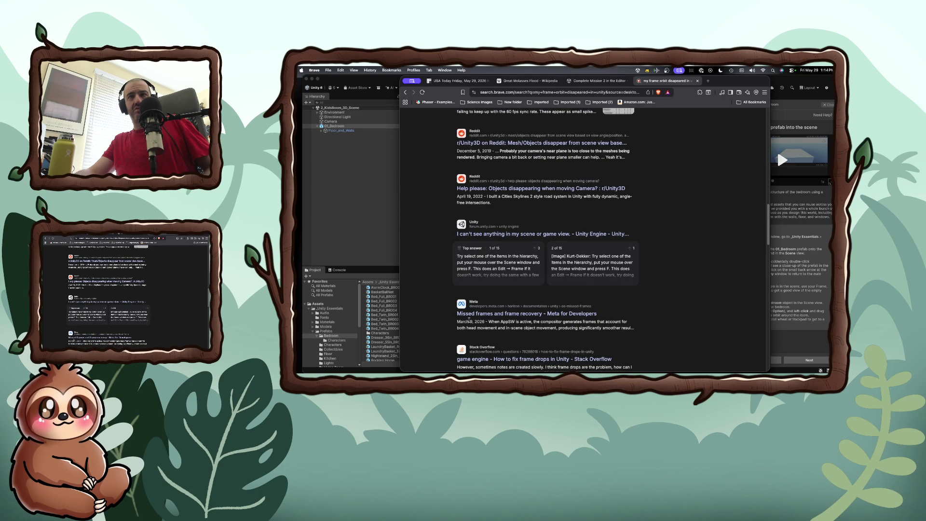
click(390, 235)
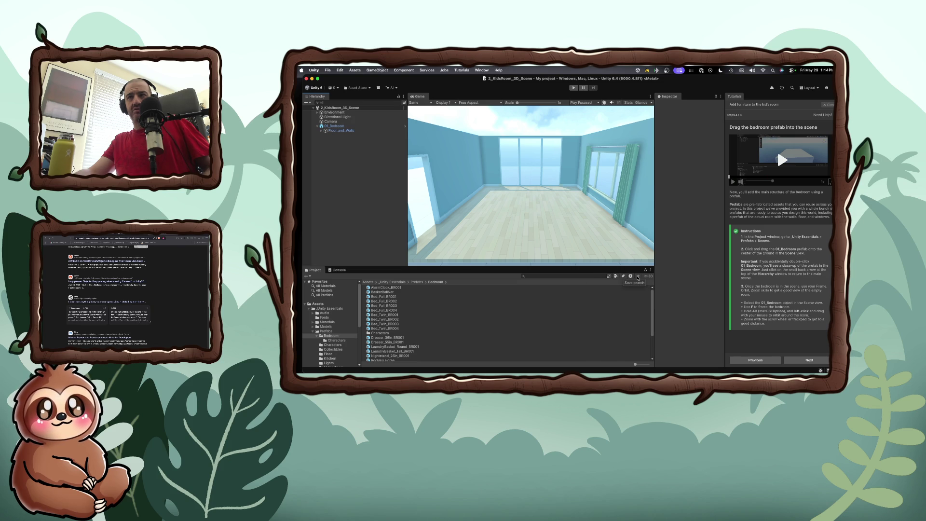
click(346, 126)
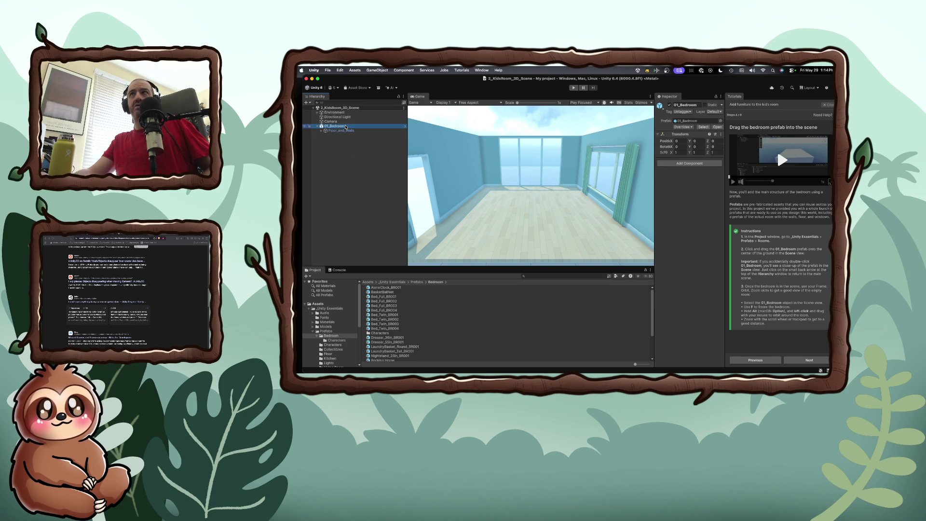
click(450, 103)
click(451, 117)
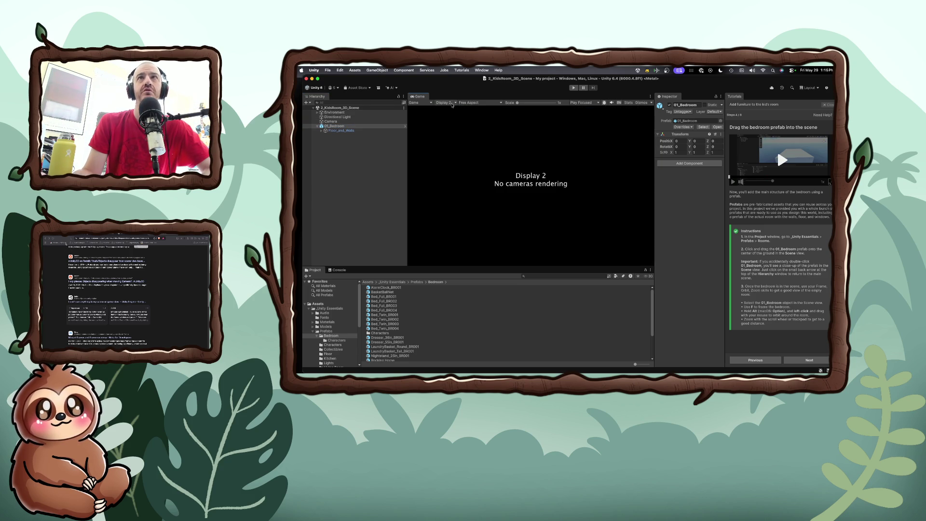
click(452, 105)
click(450, 110)
click(423, 104)
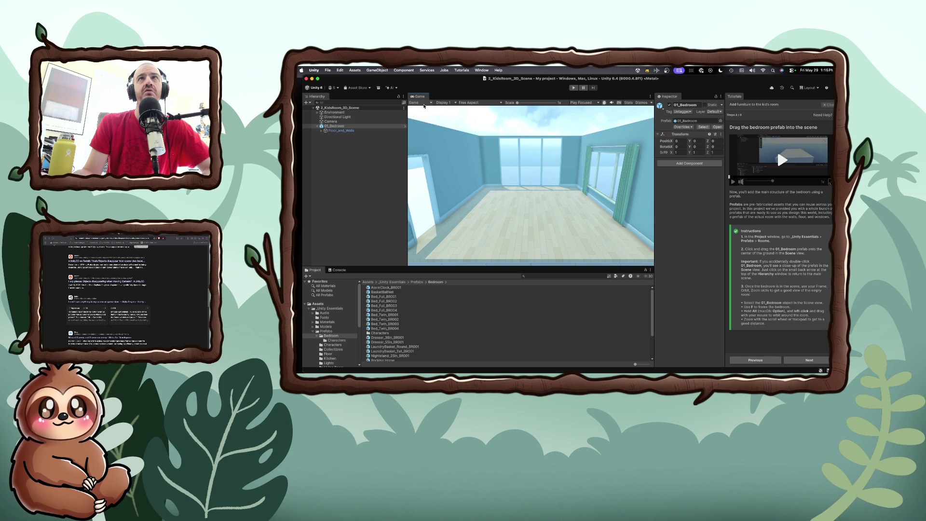
click(423, 117)
click(418, 102)
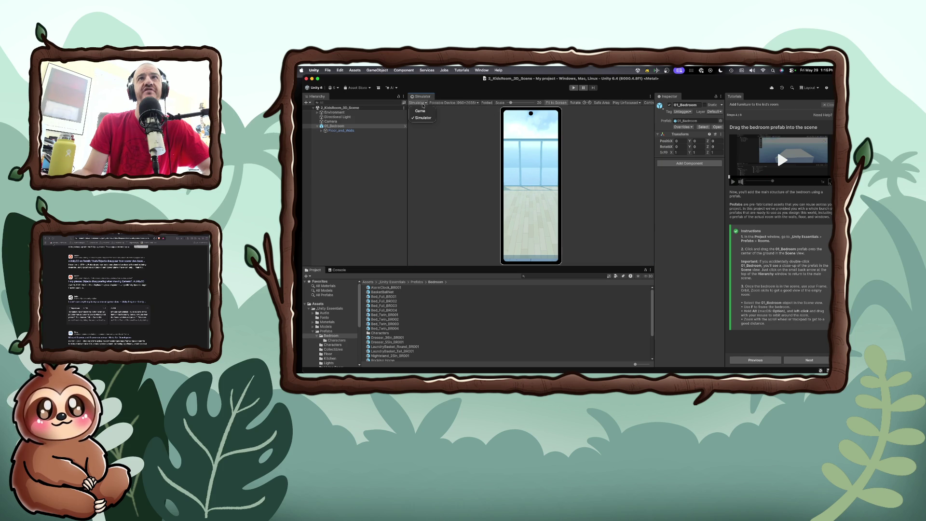
click(423, 110)
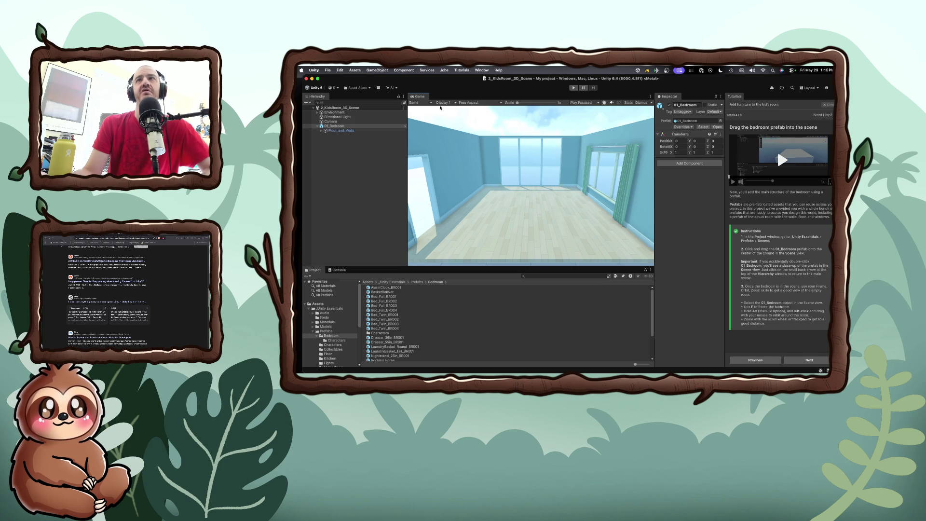
click(470, 104)
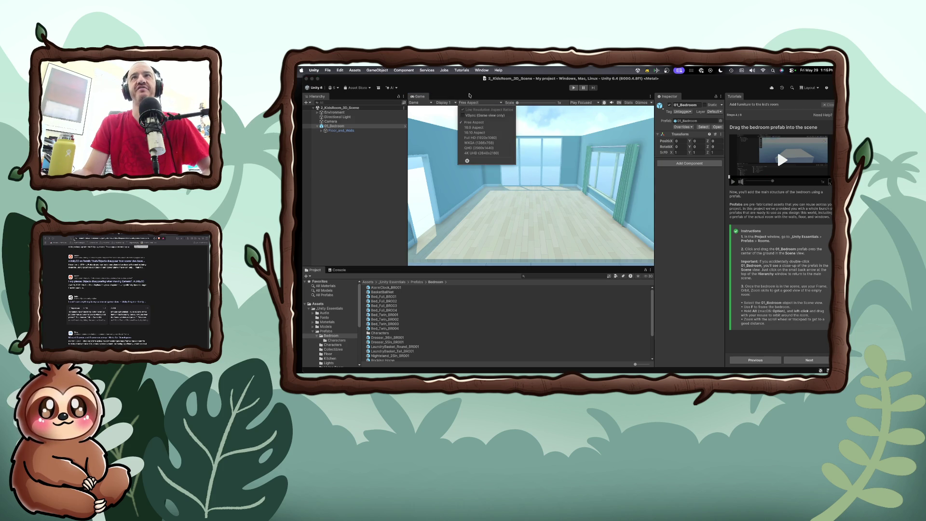
click(511, 105)
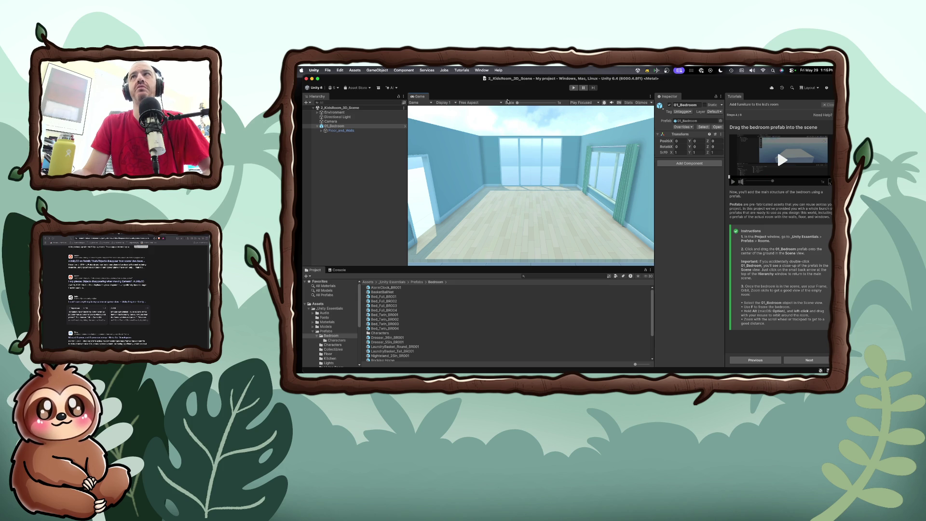
click(592, 103)
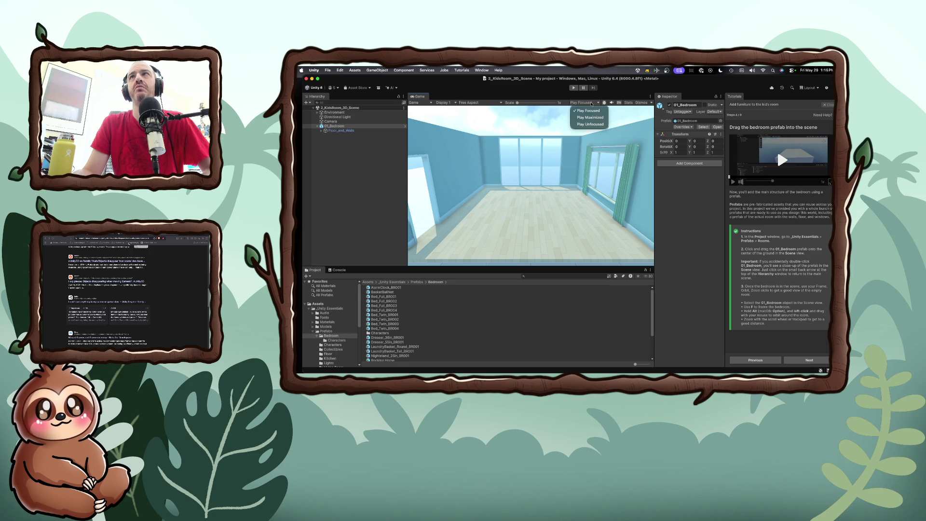
click(591, 104)
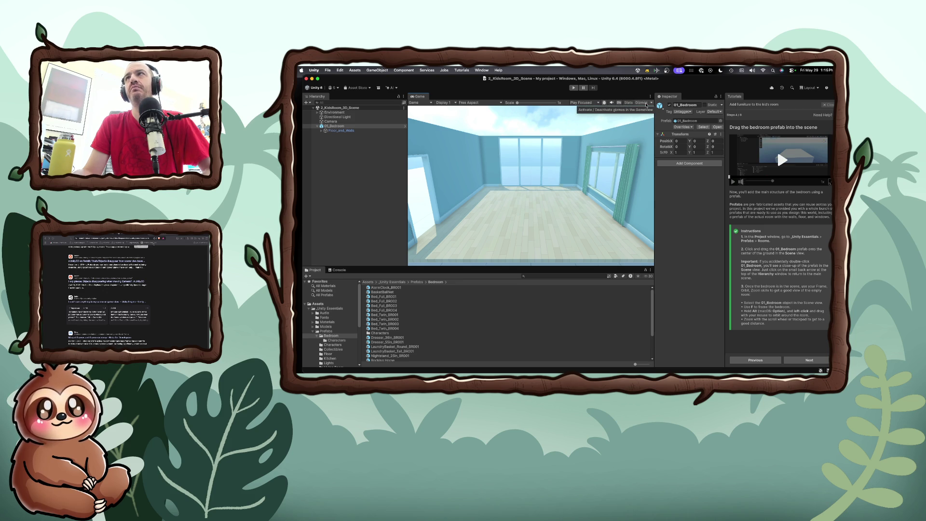
click(652, 104)
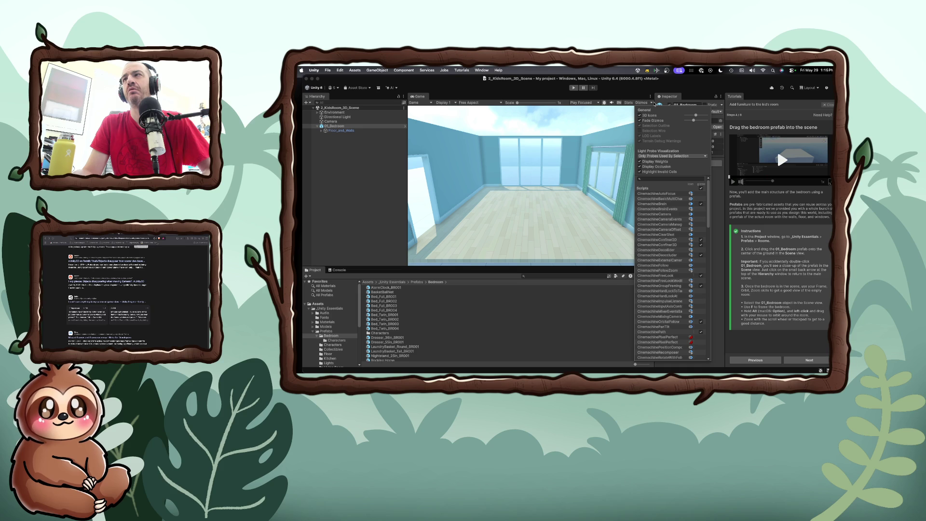
click(630, 110)
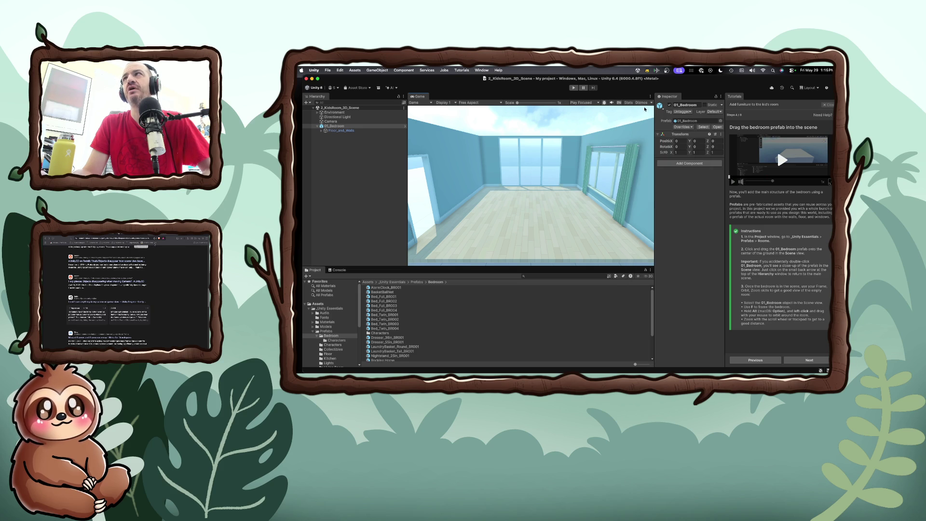
click(721, 97)
click(722, 97)
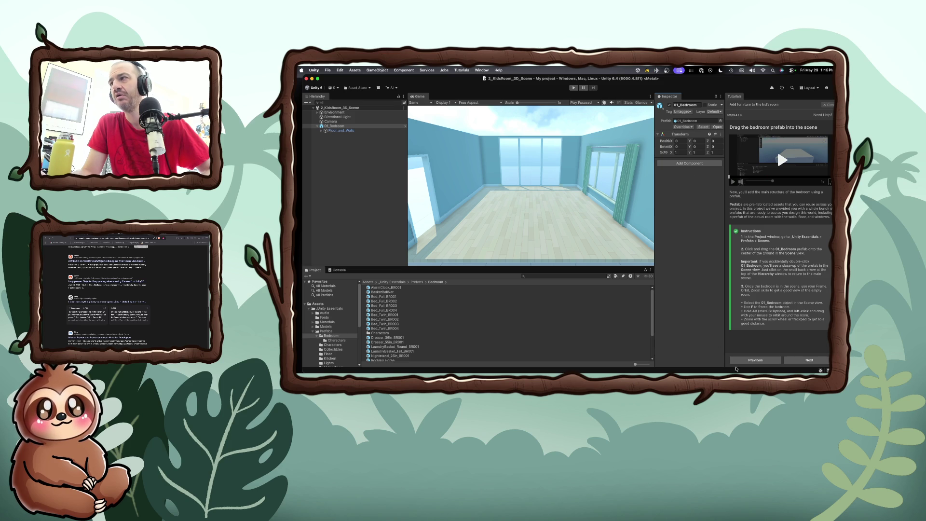
click(741, 360)
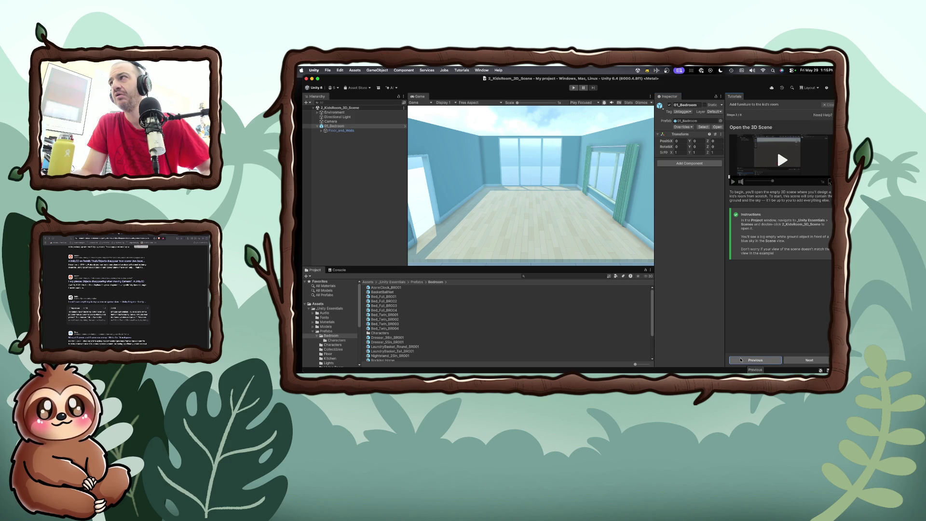
Step: Select the scene root, then 01_Bedroom to view its Transform in the Inspector
click(341, 108)
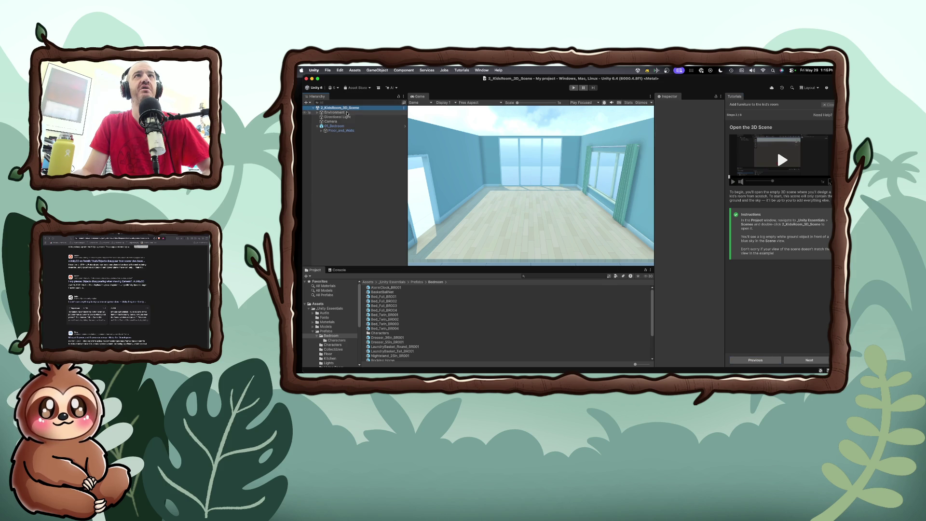
click(347, 128)
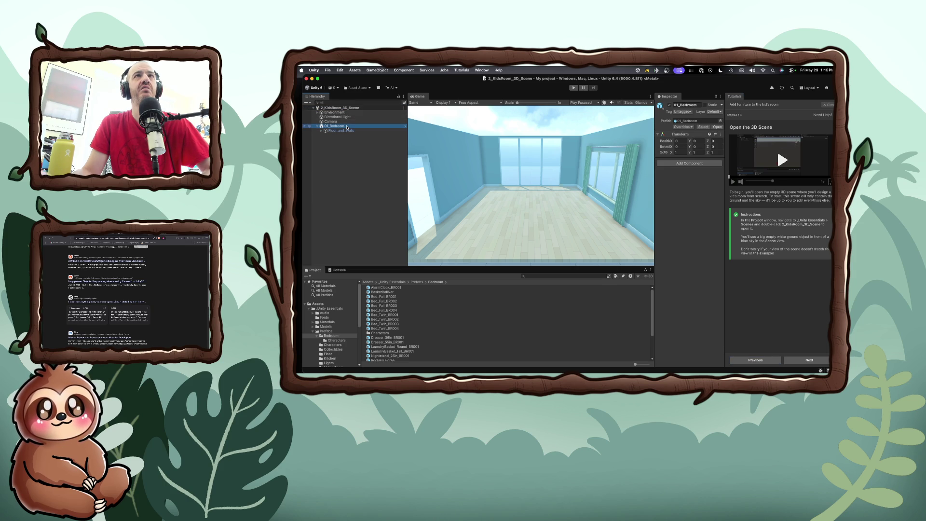
Step: Delete 01_Bedroom from the Hierarchy via its right-click menu
right_click(348, 127)
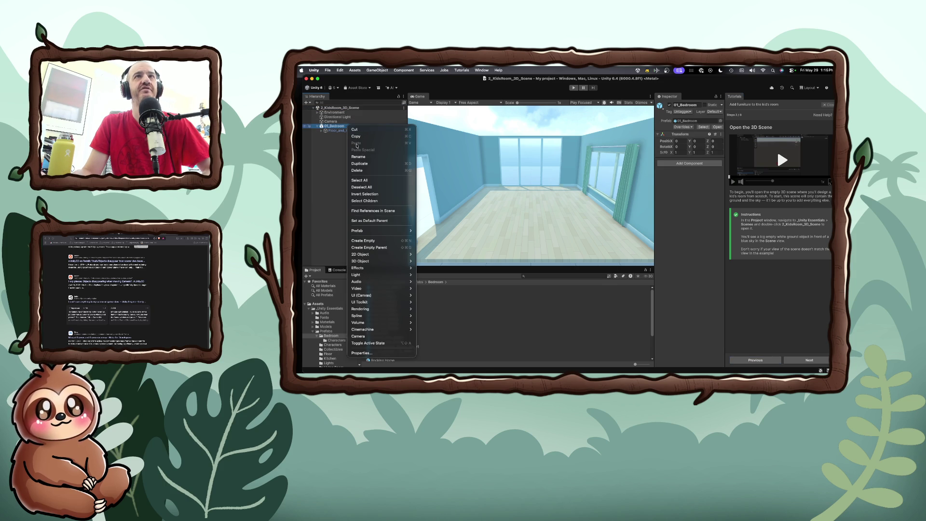
click(357, 171)
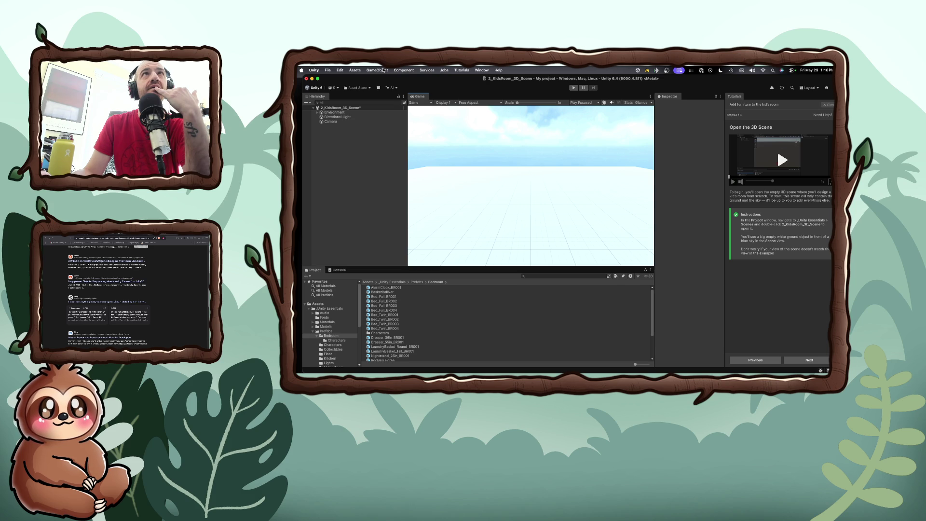
Step: Browse the Assets, GameObject and Component menus without adding anything
click(355, 70)
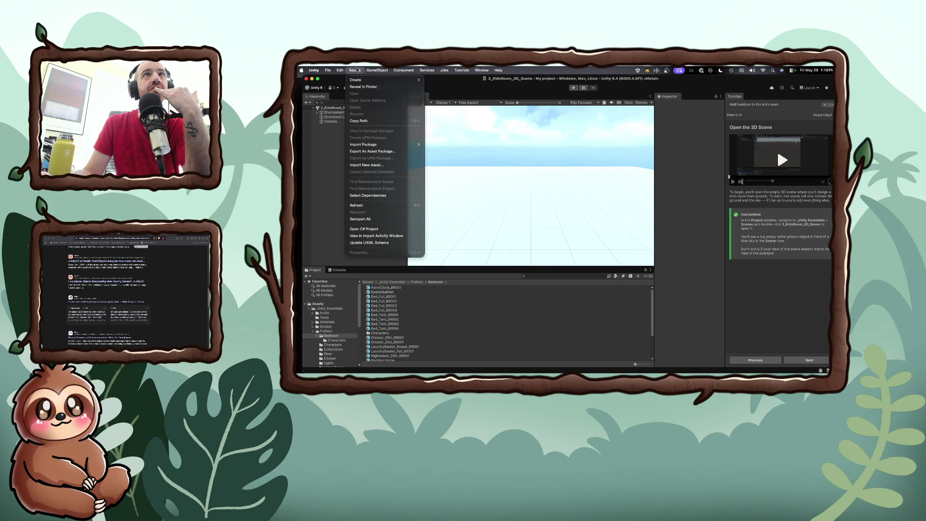
mouse_move(378, 71)
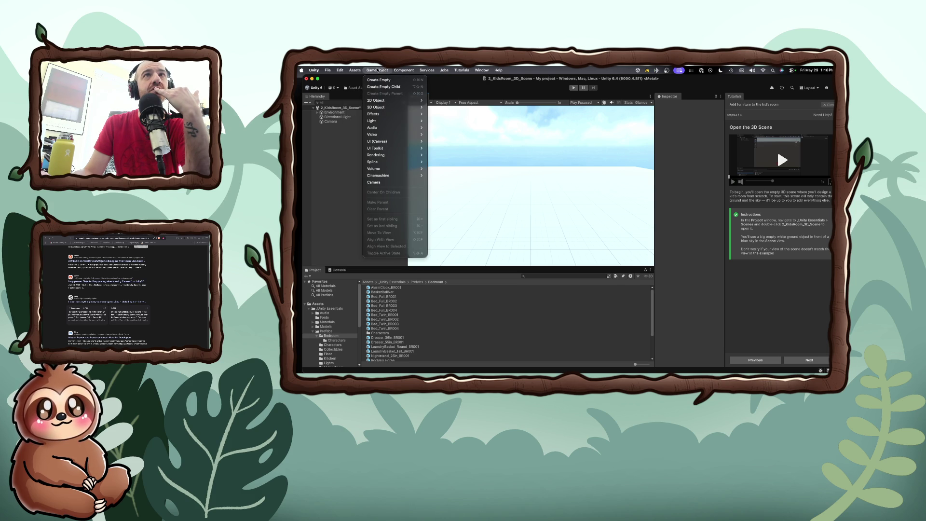
mouse_move(392, 156)
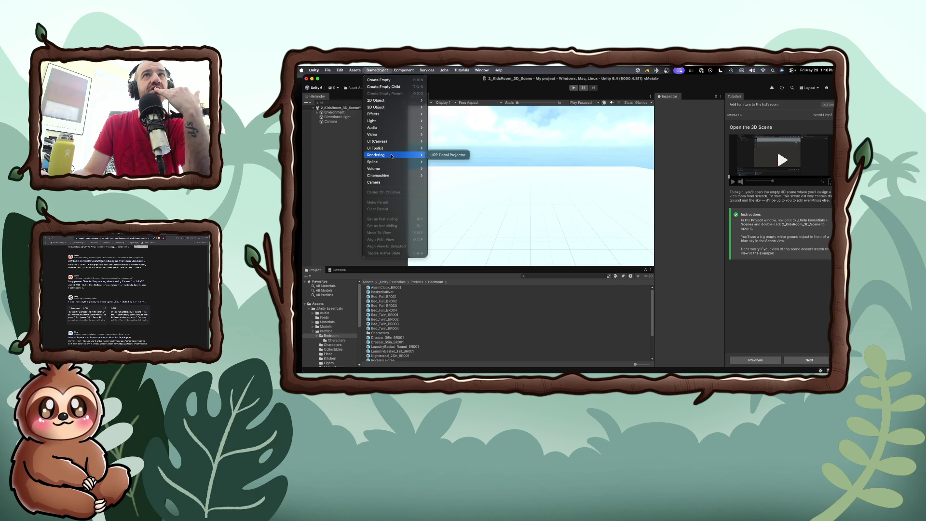
mouse_move(395, 108)
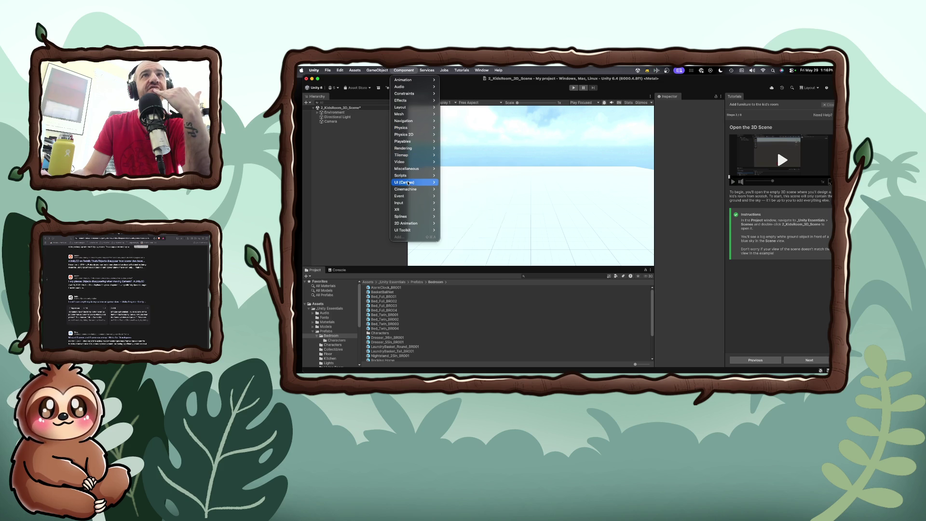
mouse_move(414, 202)
click(548, 124)
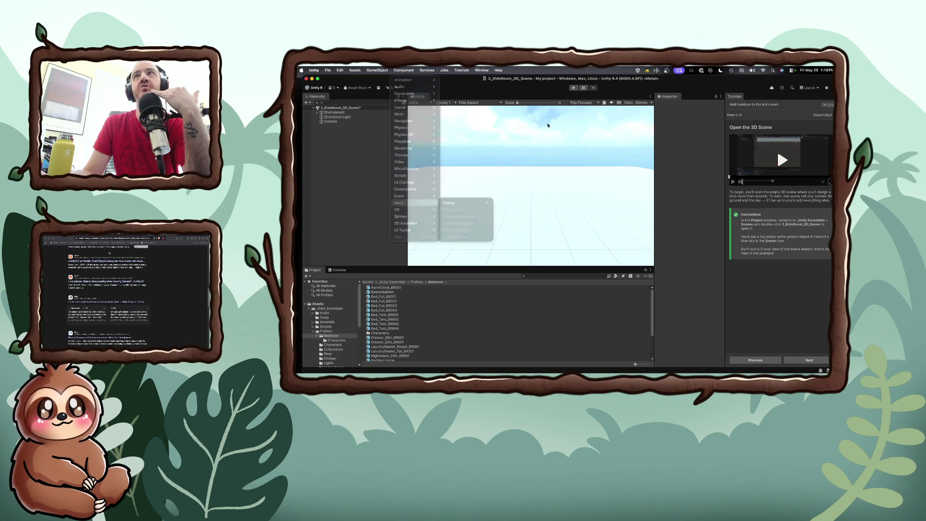
Step: Check the Game view play mode and aspect ratio dropdowns, then open the Project create list
click(597, 102)
click(597, 103)
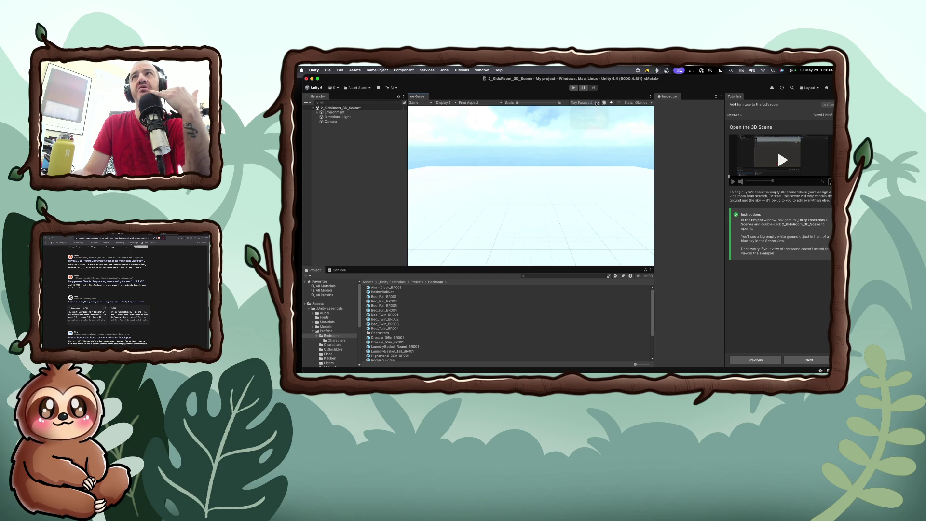
drag(517, 103, 494, 108)
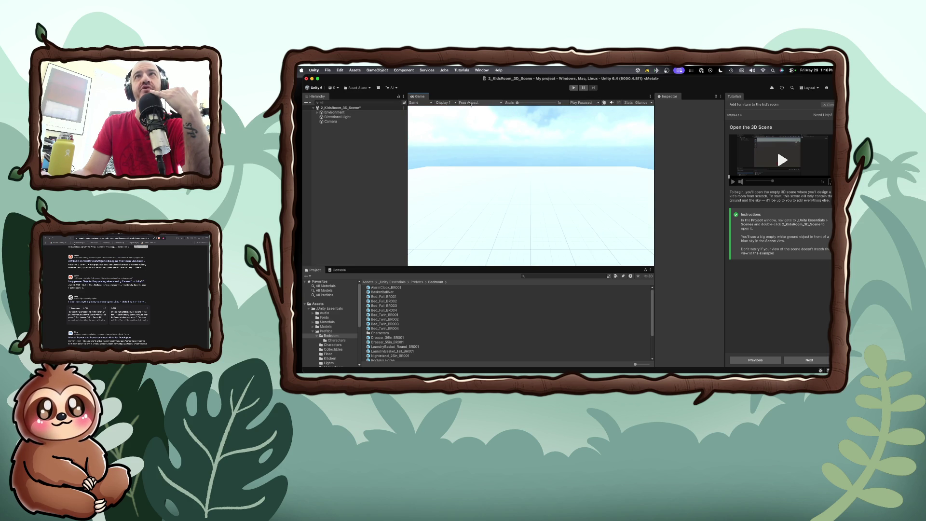
click(470, 103)
click(470, 103)
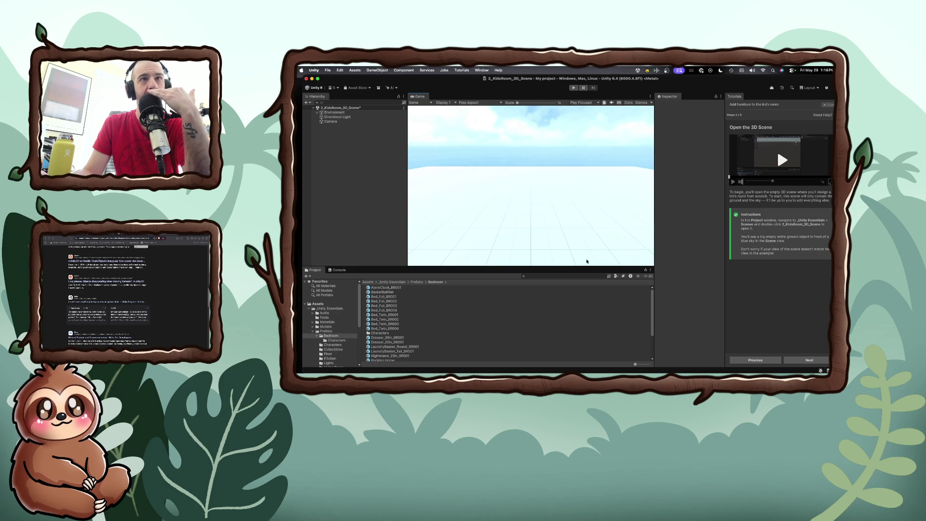
click(310, 277)
Step: Close the create list without creating anything and browse Window > Layouts
mouse_move(311, 277)
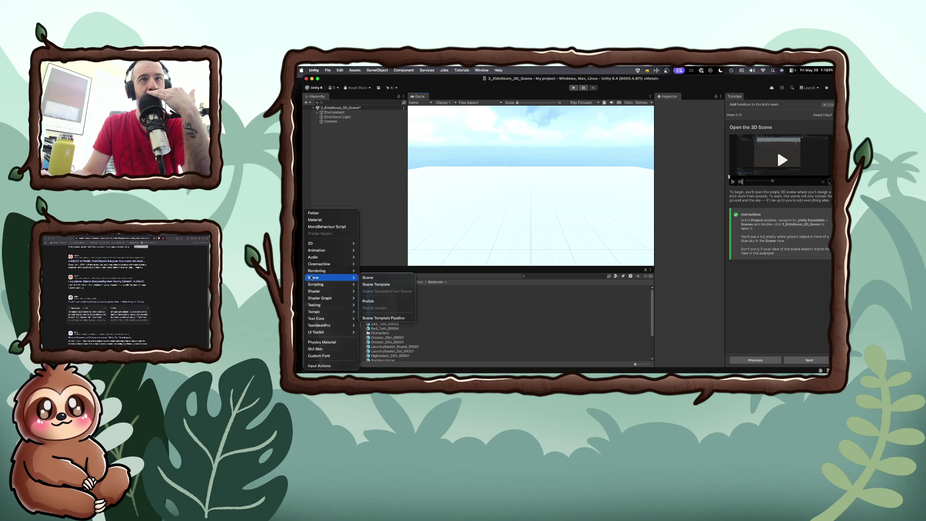
click(431, 269)
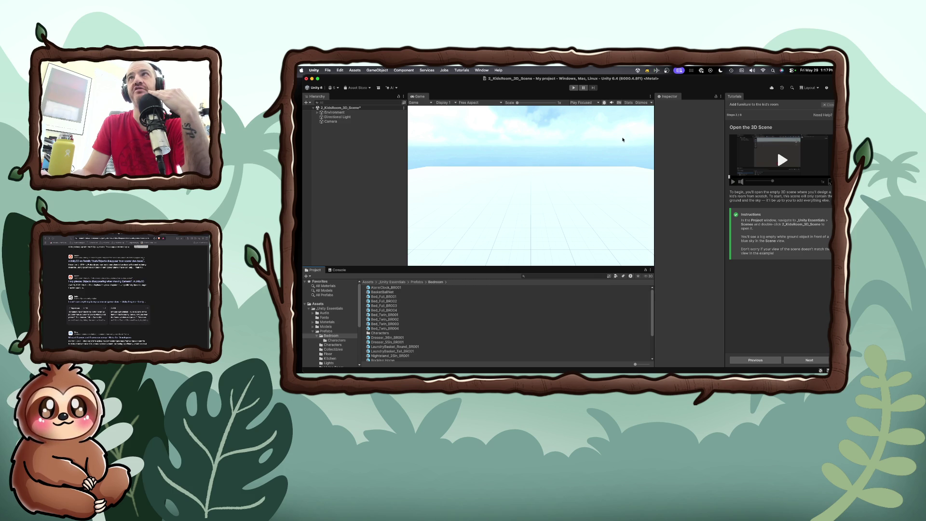
click(482, 70)
mouse_move(490, 104)
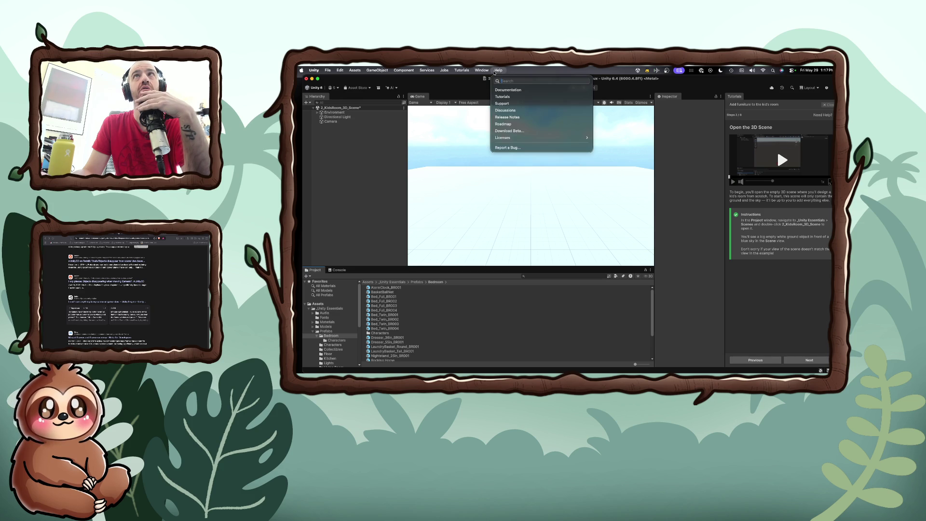
Step: Browse the Tutorials, Component and GameObject menus, closing them without creating anything
mouse_move(460, 71)
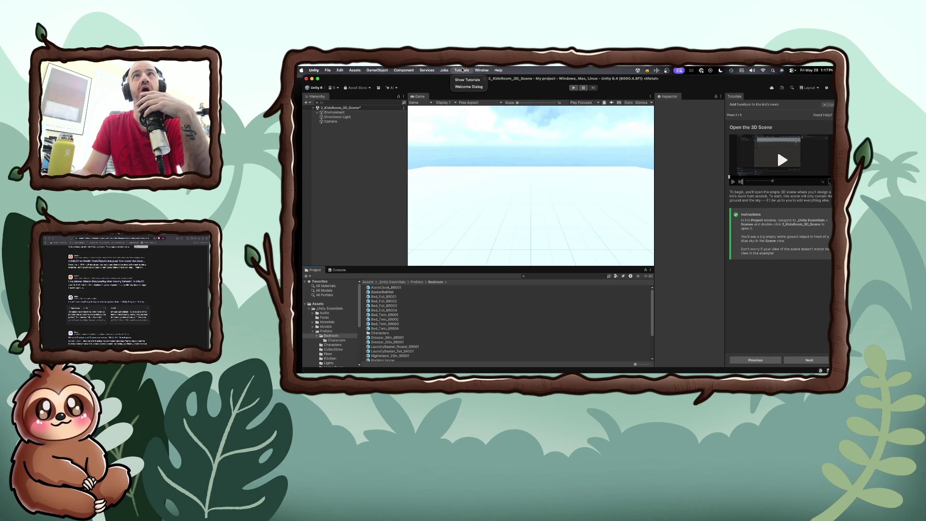
mouse_move(406, 71)
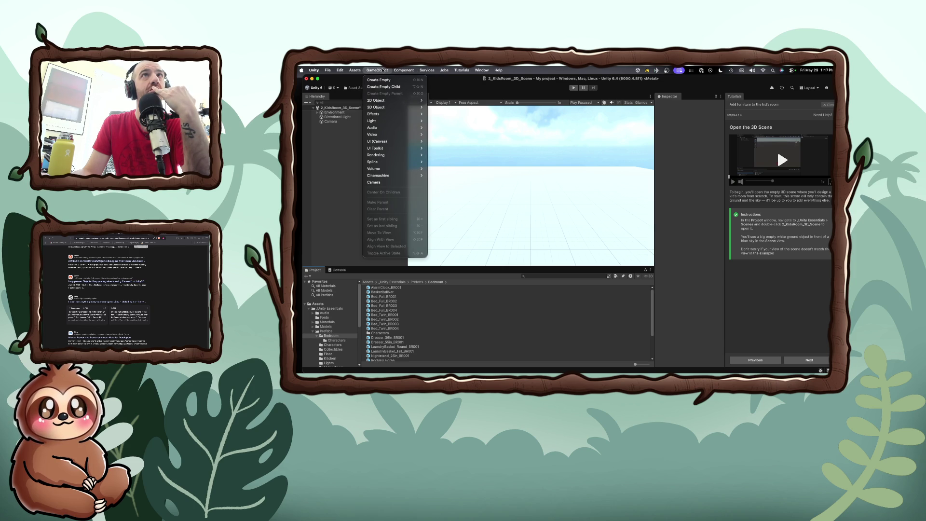
mouse_move(387, 101)
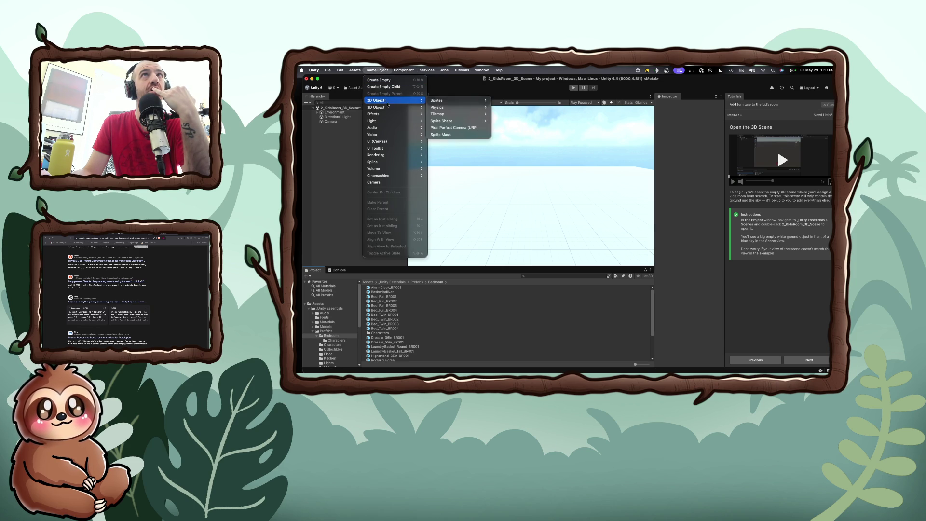
click(333, 118)
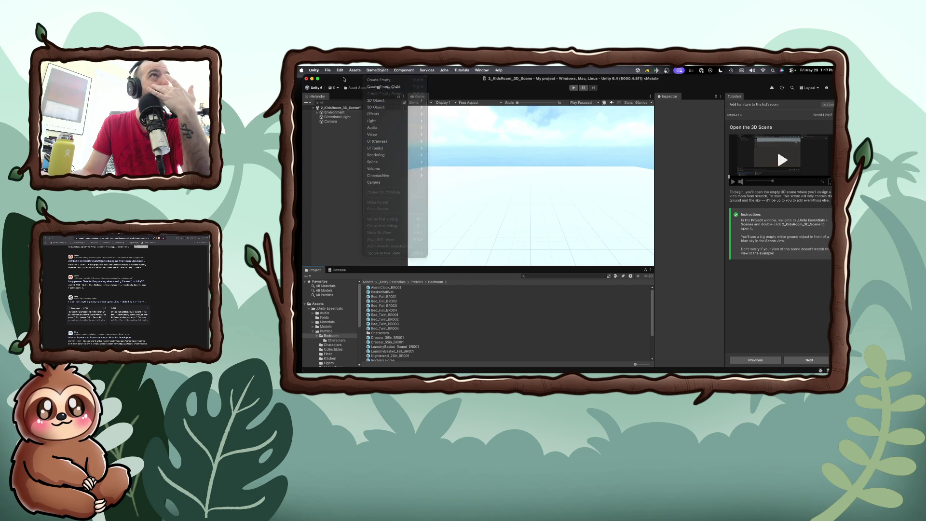
Step: Click through Directional Light and Environment up to the 2_KidsRoom_3D_Scene root
click(334, 118)
key(Up)
click(334, 119)
click(334, 109)
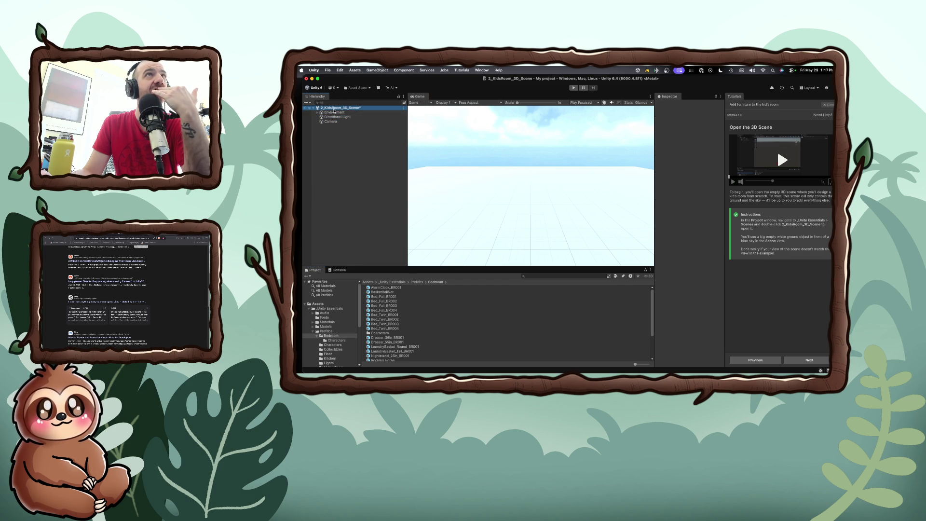
click(425, 97)
right_click(424, 97)
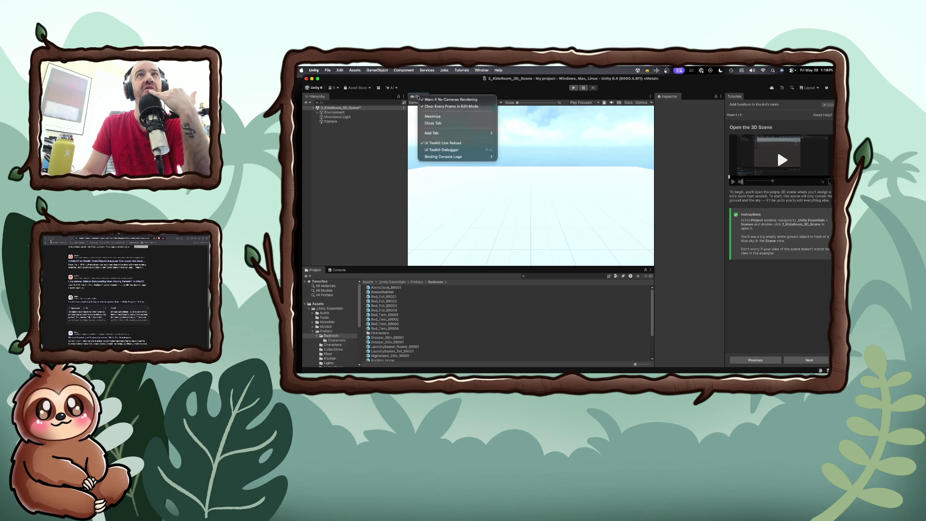
click(417, 98)
click(431, 104)
click(431, 104)
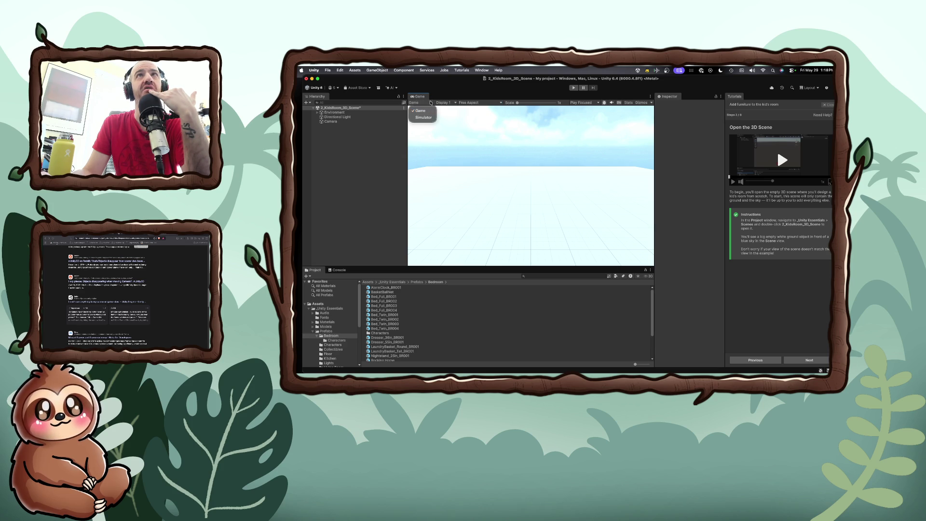
click(489, 104)
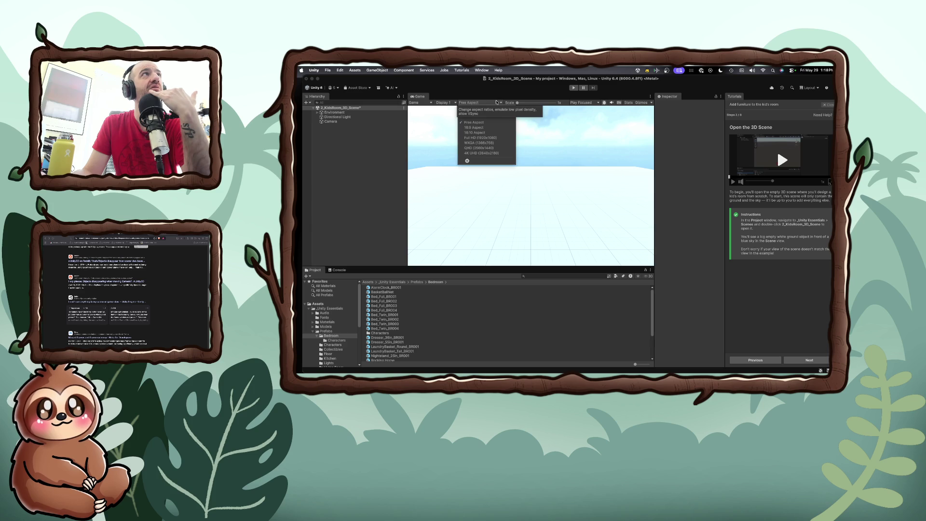
click(497, 101)
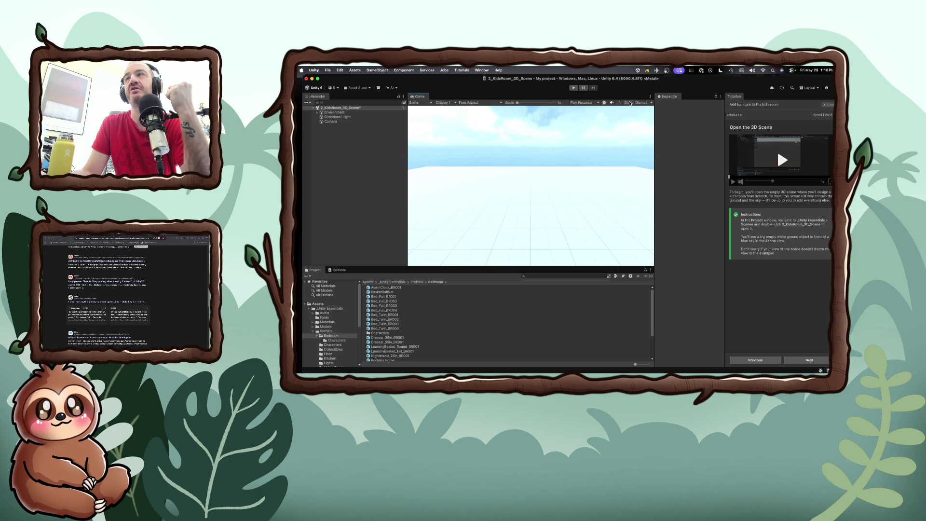
click(651, 96)
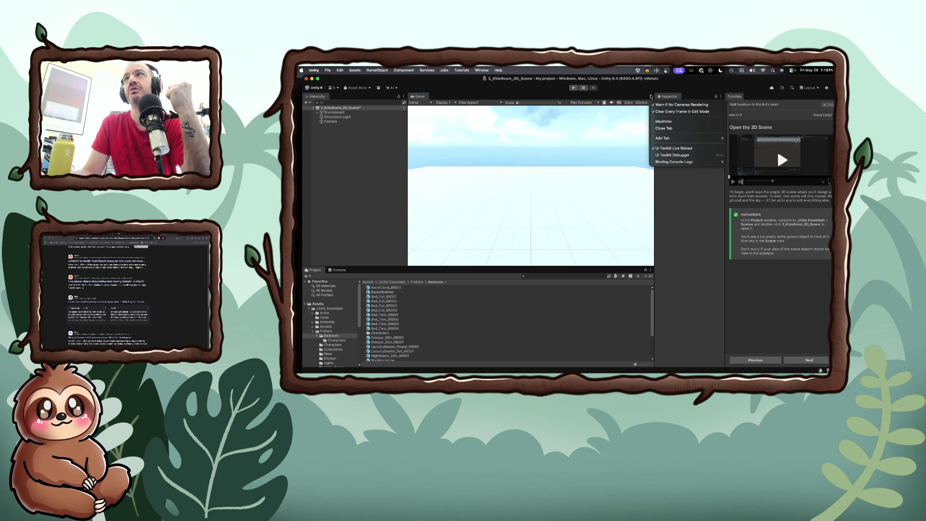
click(651, 96)
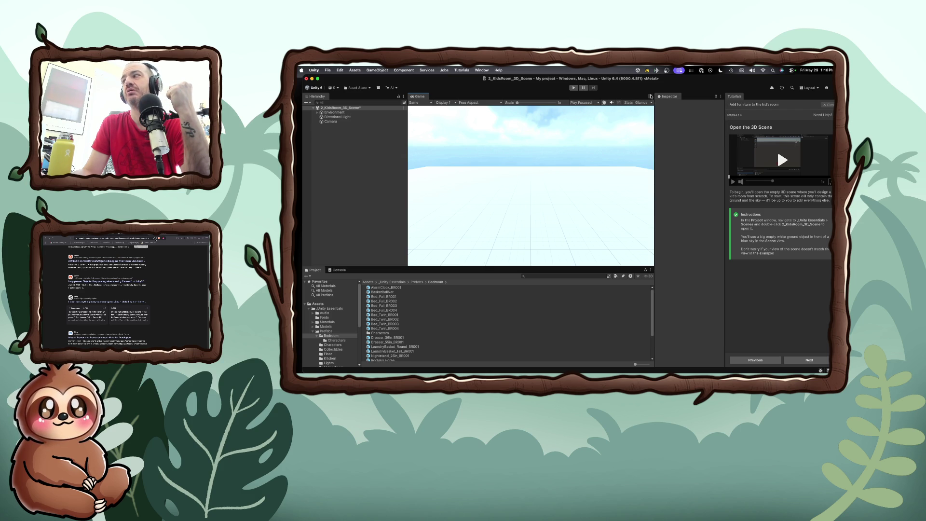
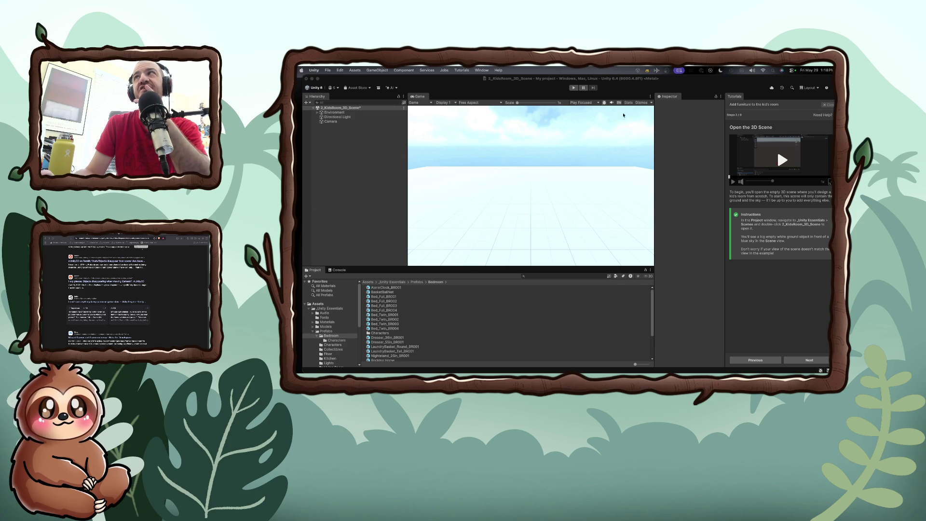
Step: Focus the editor and step the tutorial back twice to its Mission overview
click(721, 98)
click(721, 98)
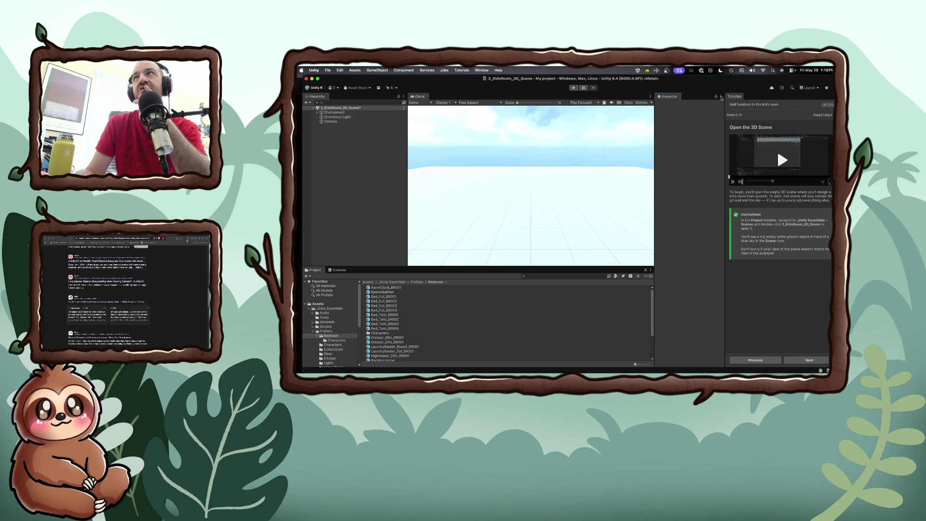
click(721, 98)
click(721, 98)
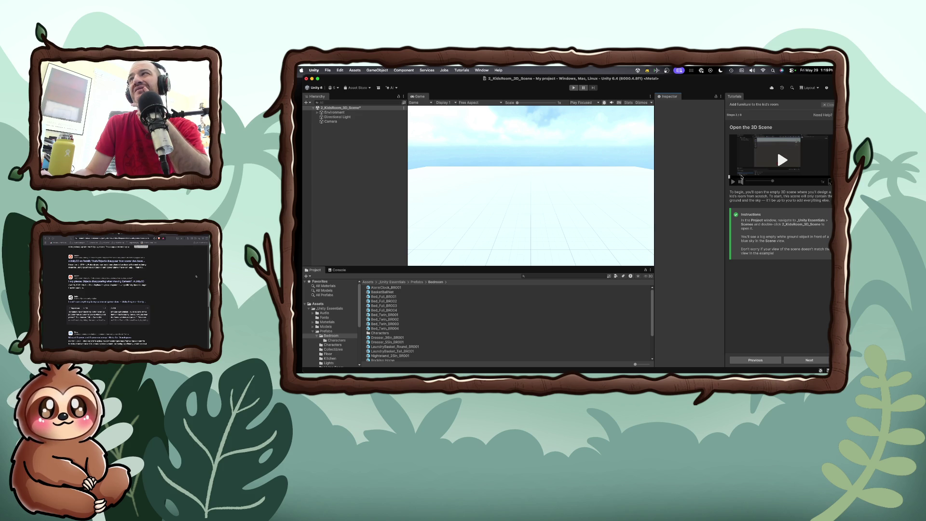
click(752, 361)
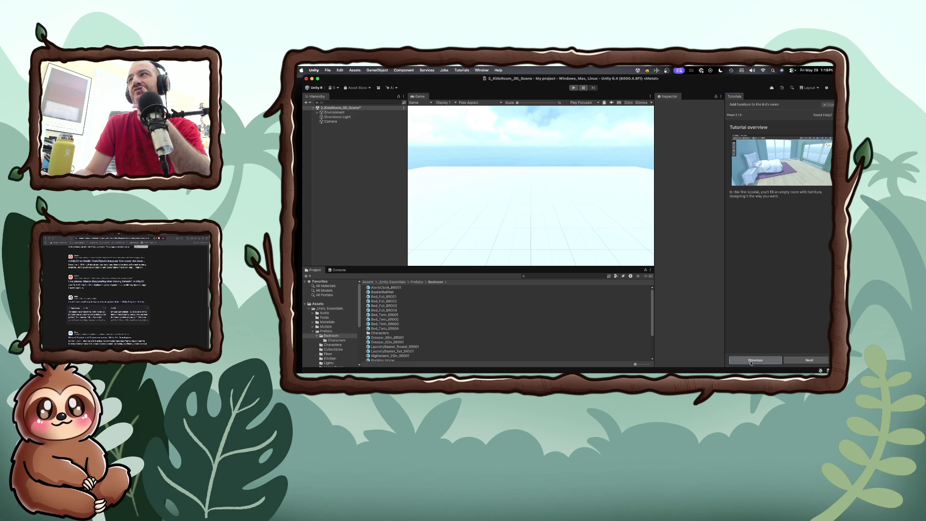
click(751, 361)
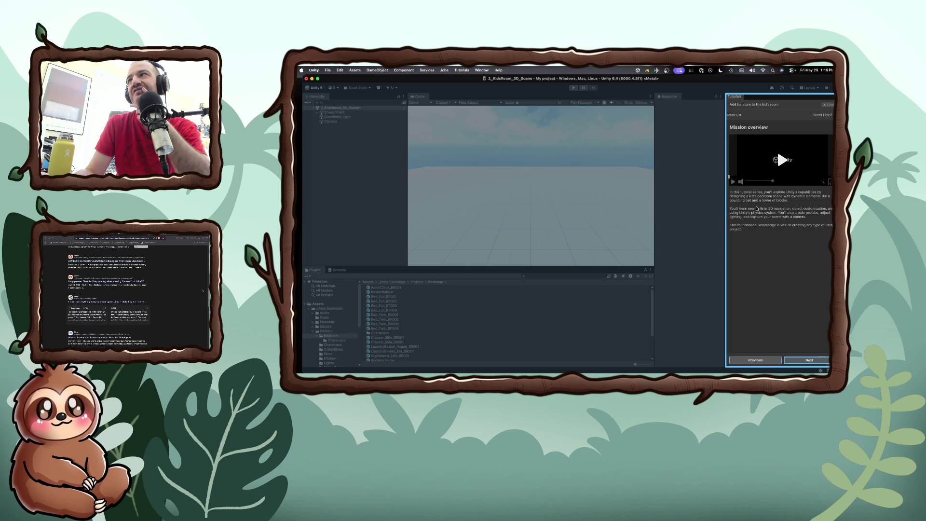
Step: Play the Mission overview video, skip ahead to the bedroom footage, then advance to Tutorial overview
click(771, 179)
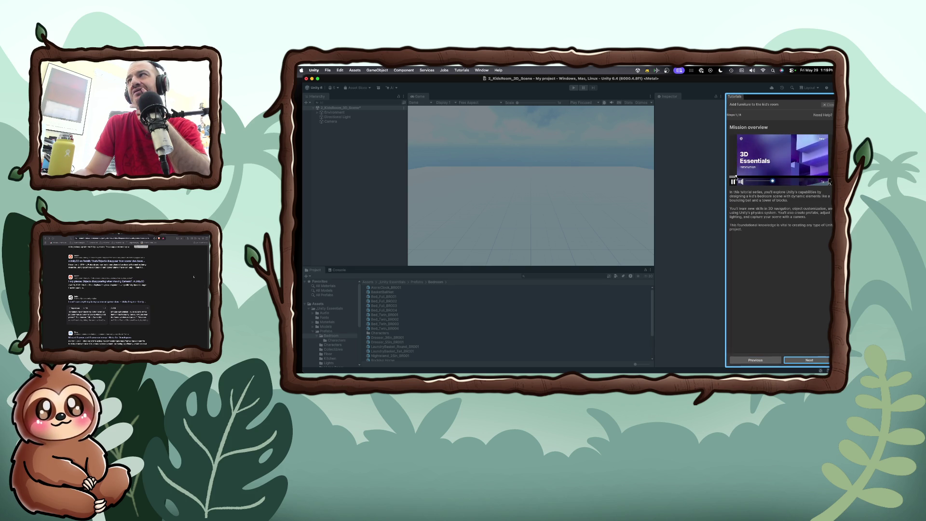
click(774, 177)
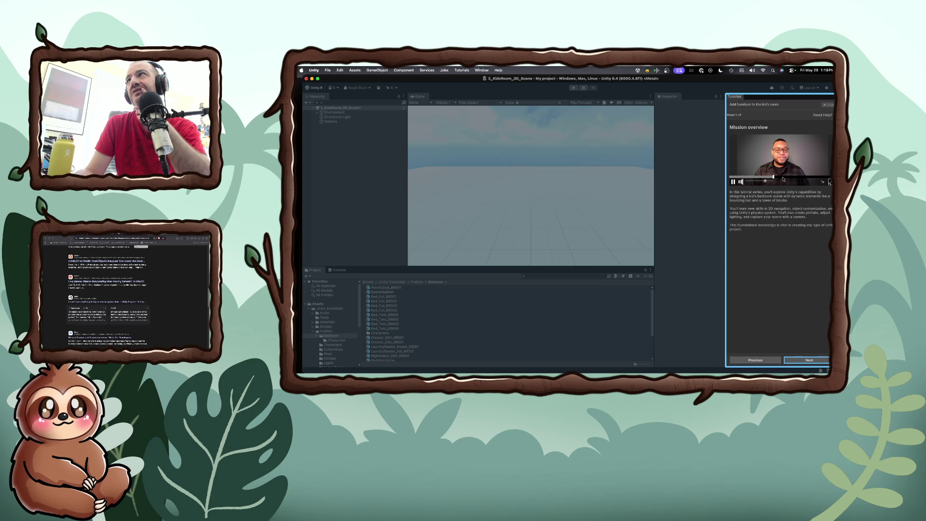
click(790, 177)
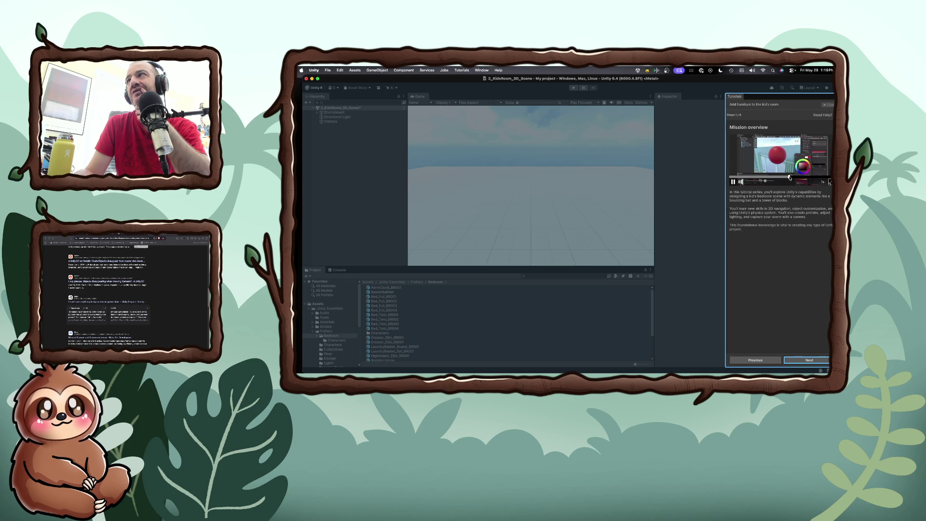
click(813, 177)
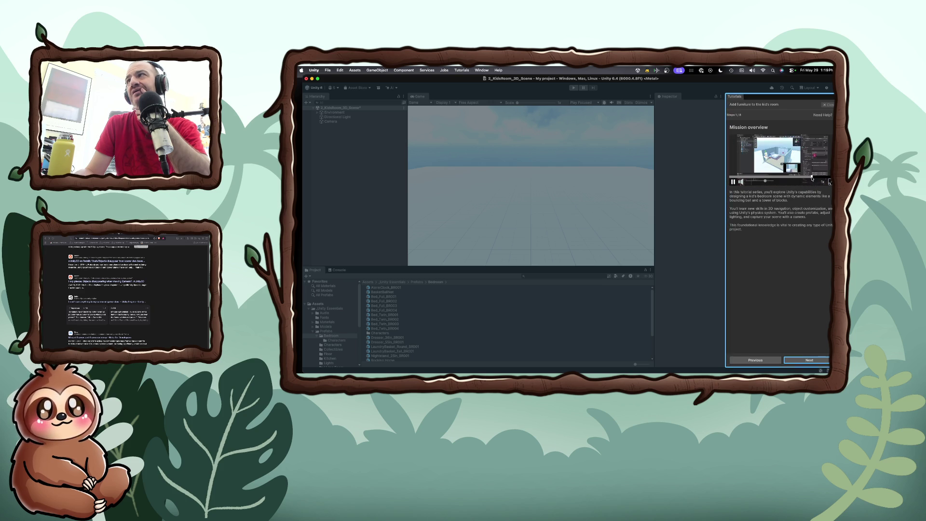
click(804, 361)
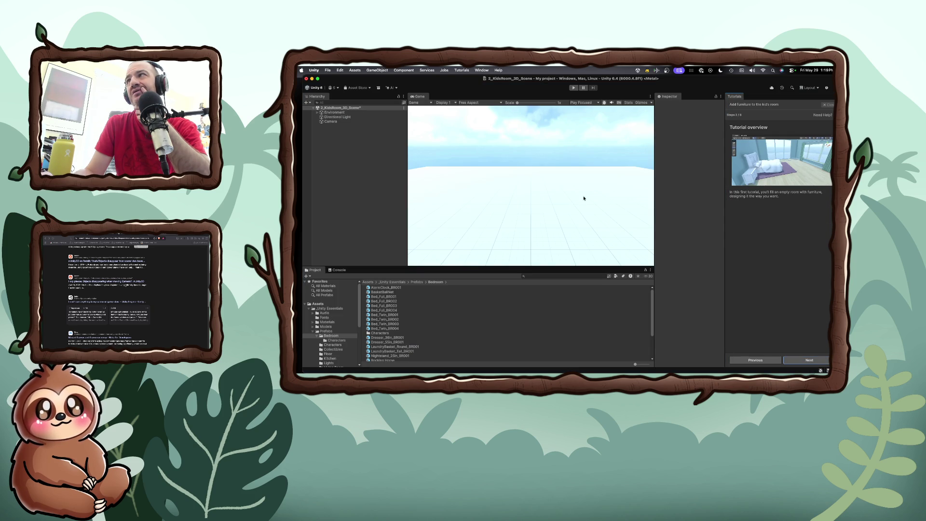
Step: Reach the Open the 3D Scene step, play its video, and peek at the Layout, Play Focused and Aspect menus
click(810, 360)
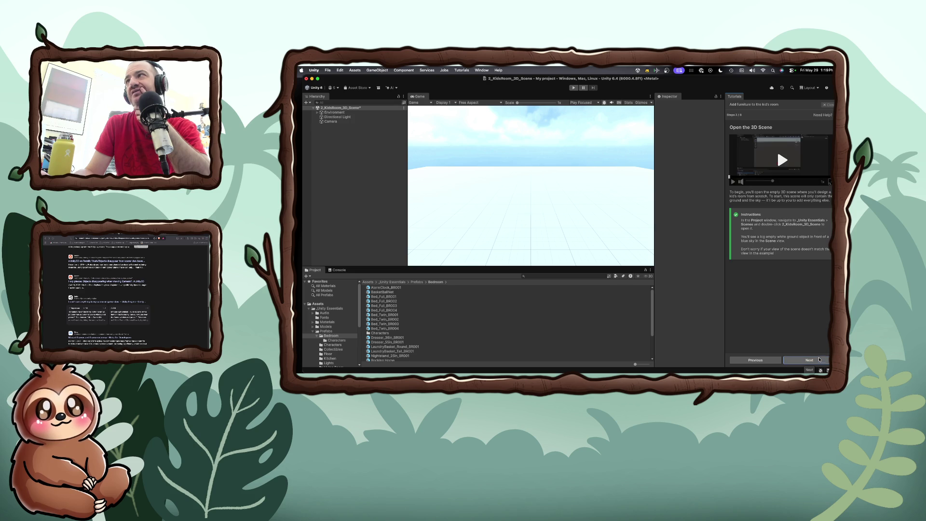
click(734, 183)
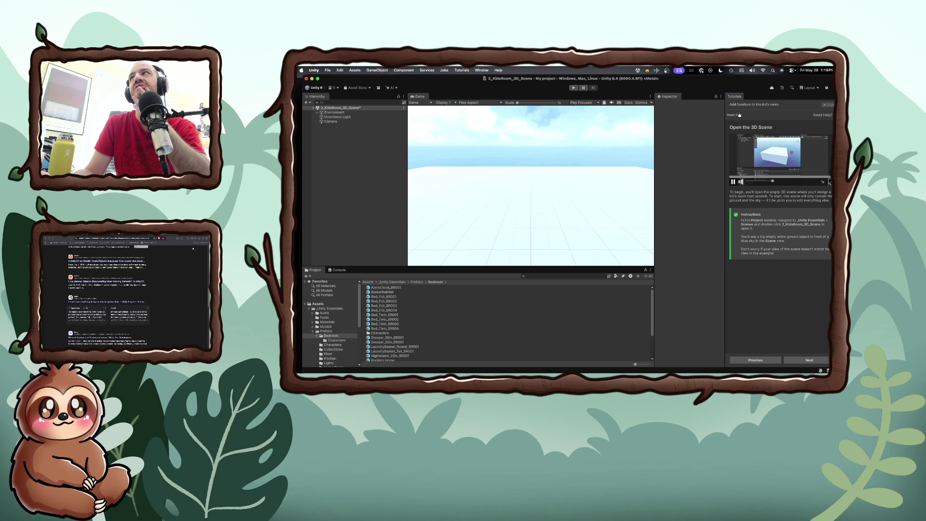
click(819, 89)
click(819, 89)
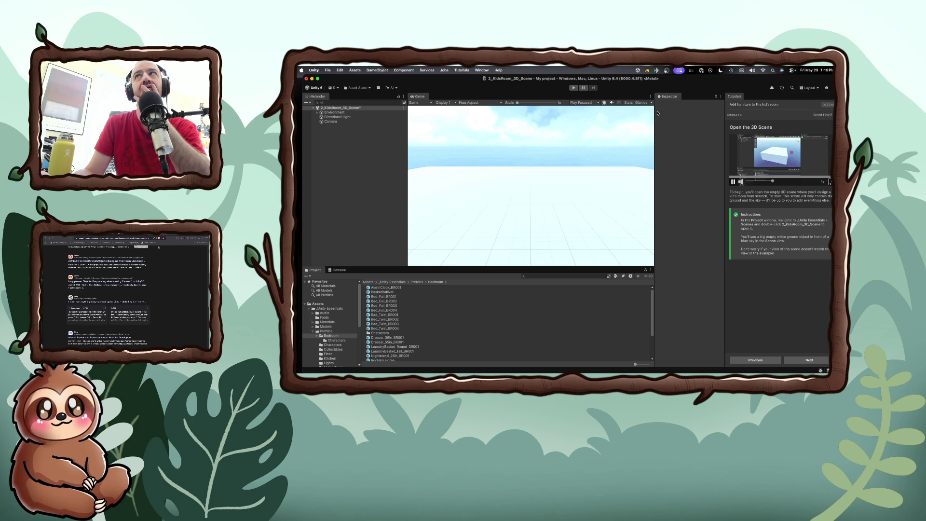
click(599, 104)
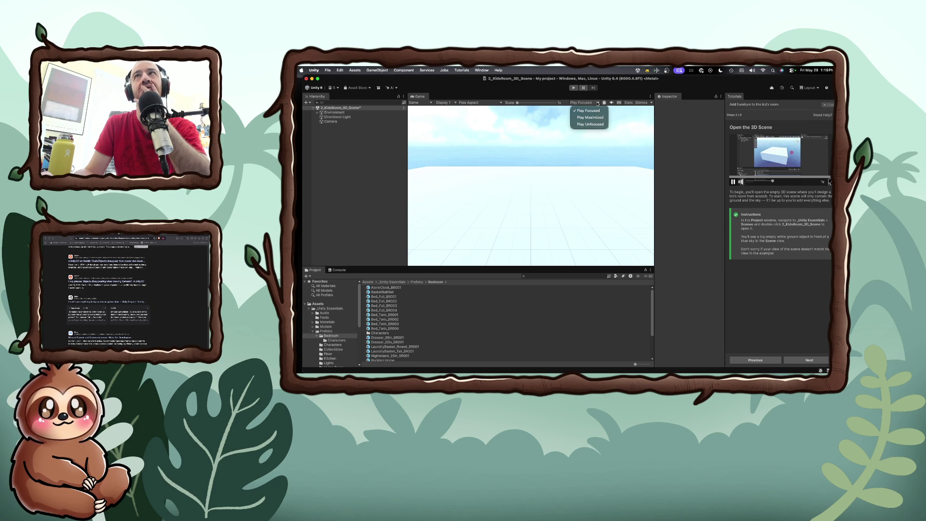
click(598, 103)
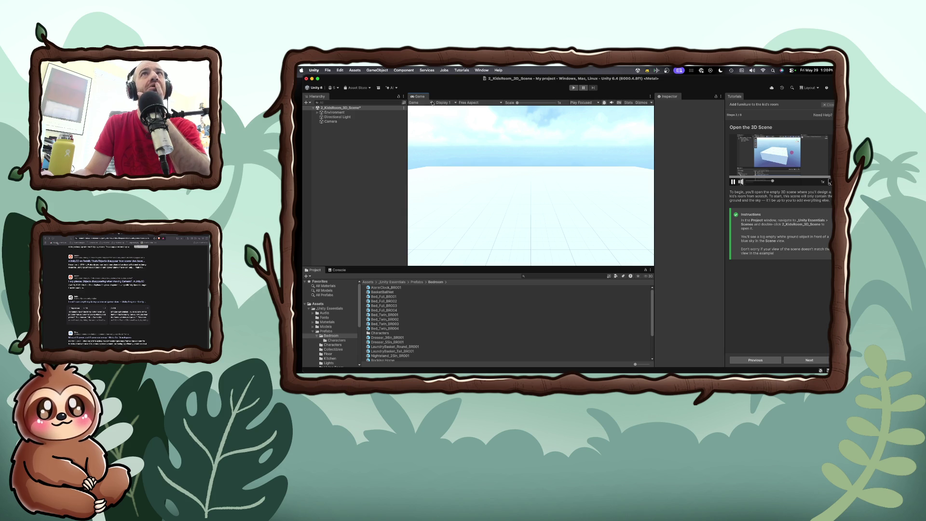
click(501, 103)
click(502, 104)
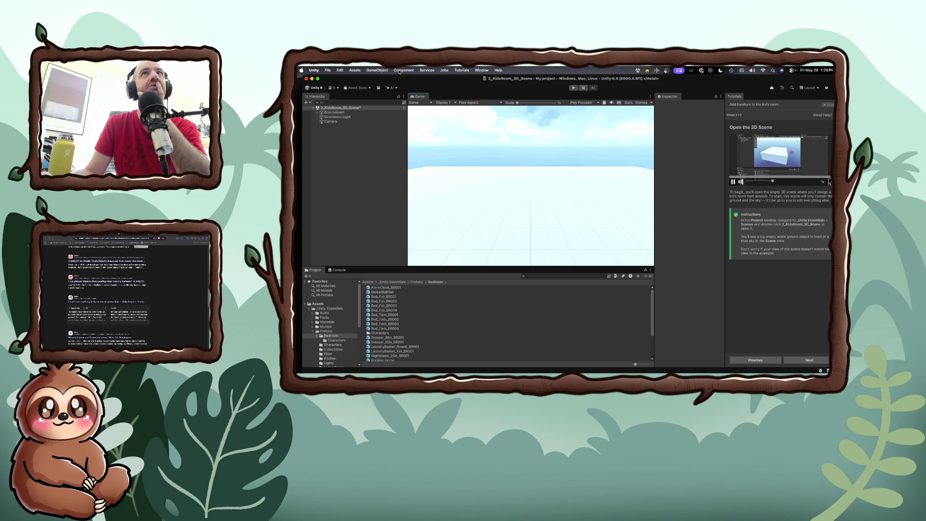
click(488, 71)
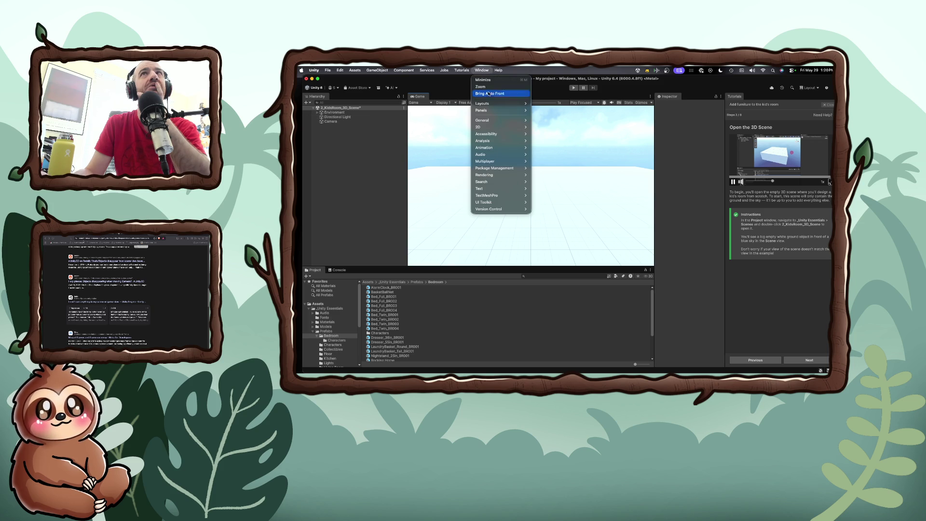
Step: Open a floating Scene window from Window > Panels, close it, then browse back to the panels list
mouse_move(489, 112)
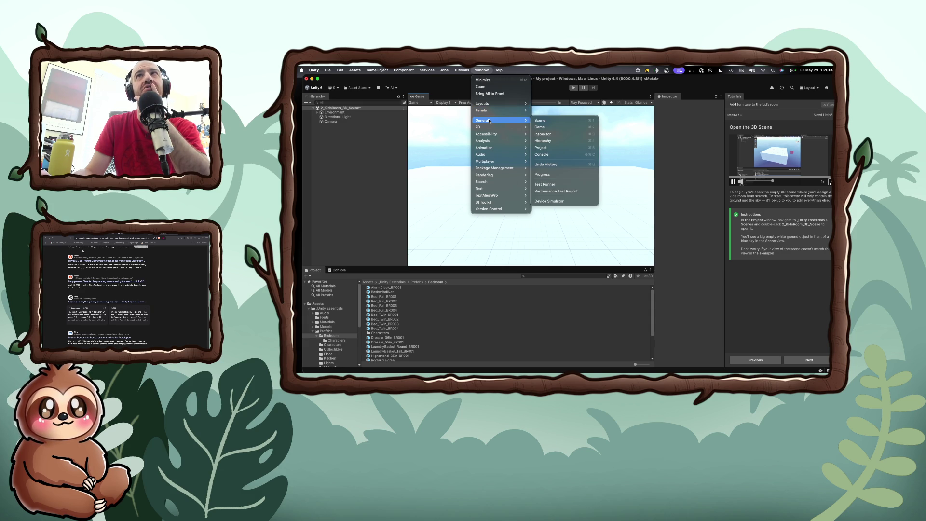
click(542, 122)
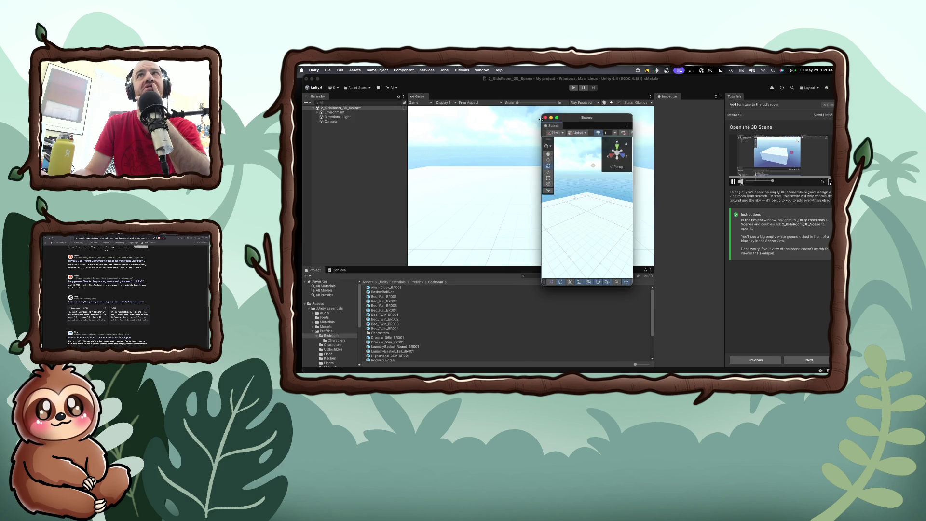
click(546, 118)
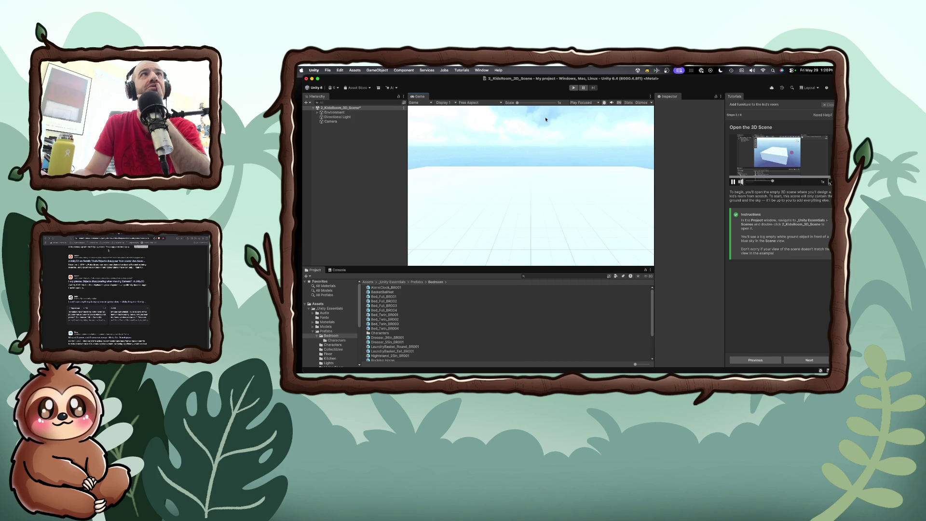
click(448, 68)
click(413, 68)
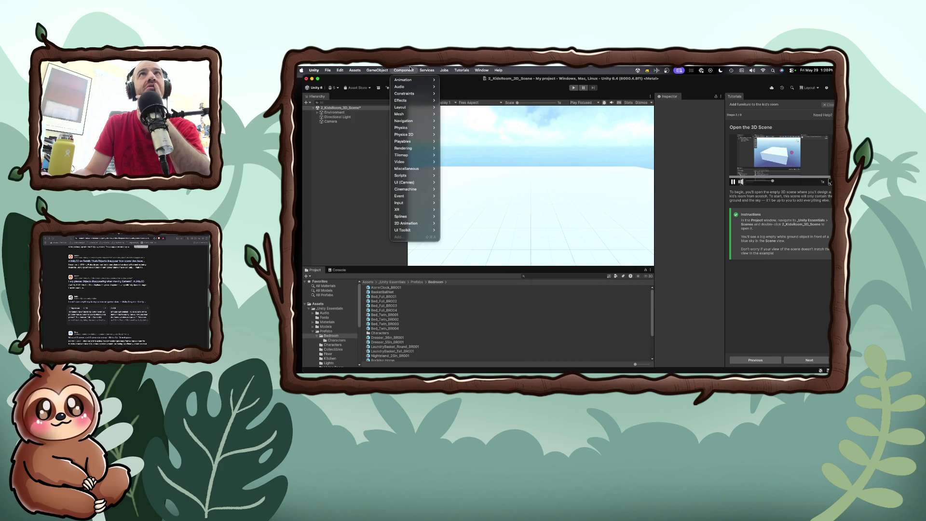
mouse_move(482, 71)
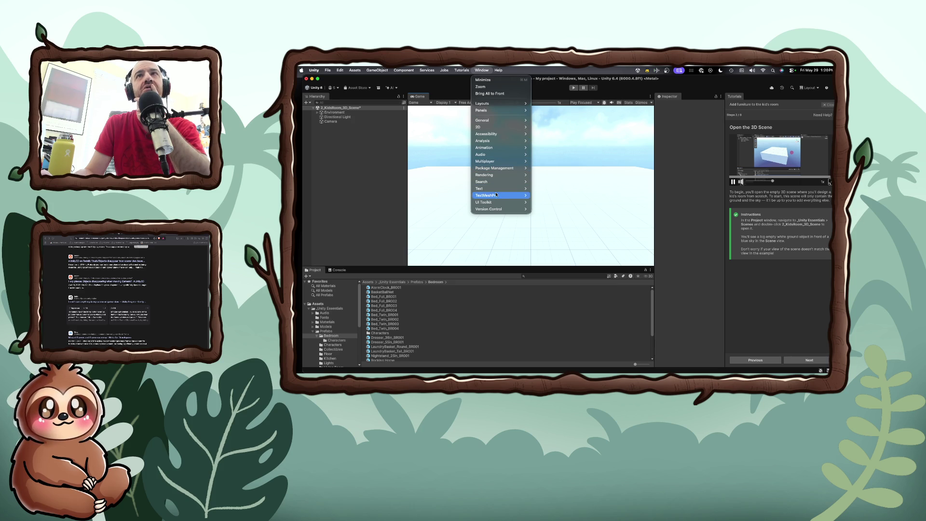
mouse_move(494, 210)
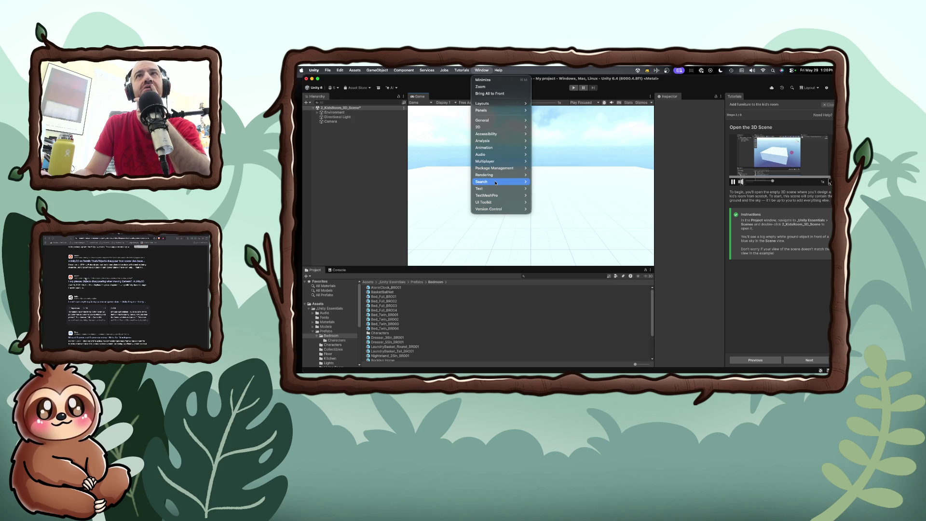
mouse_move(495, 183)
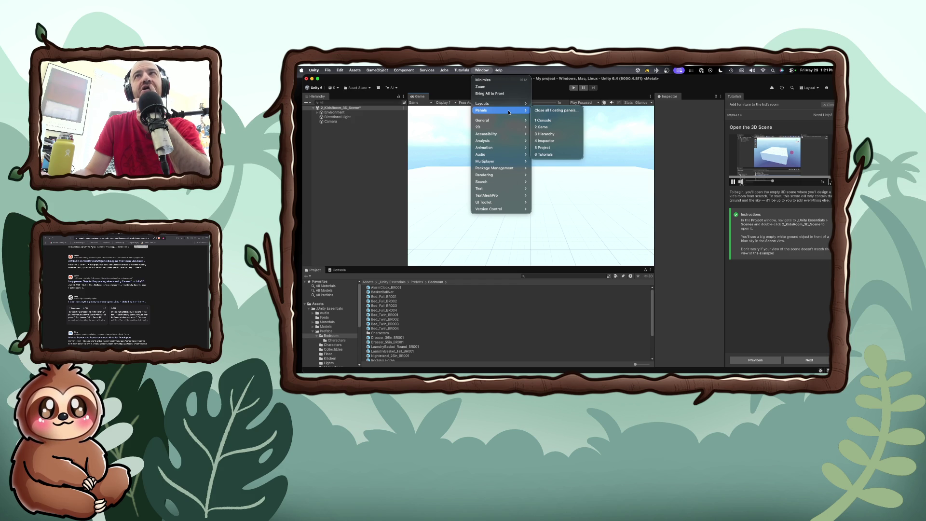
click(541, 127)
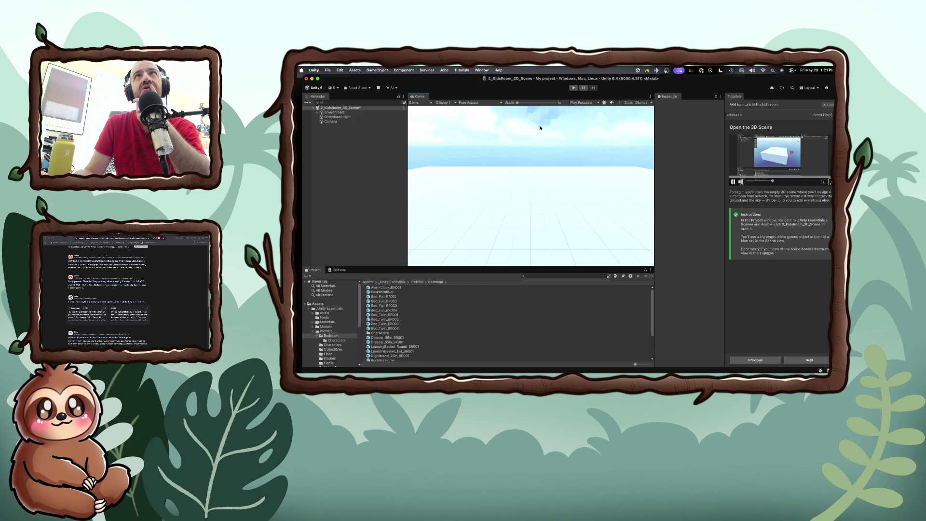
click(439, 70)
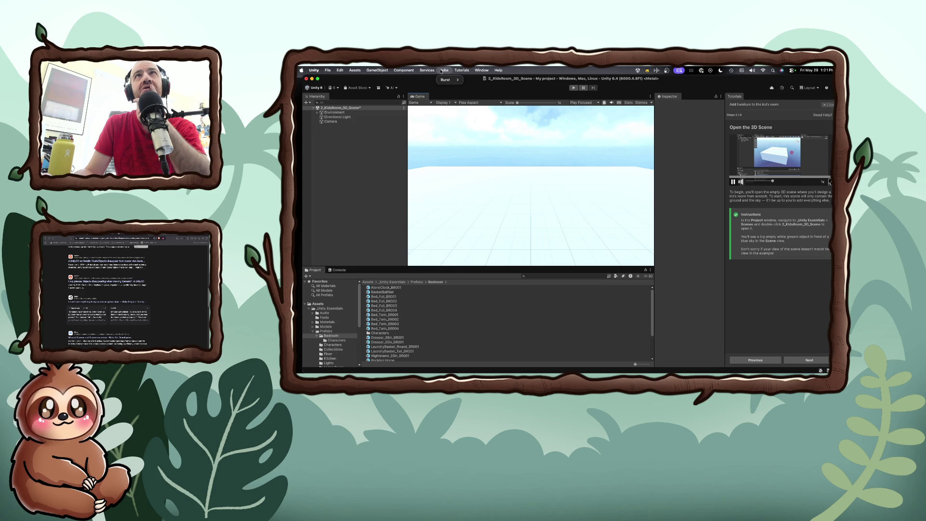
click(442, 71)
click(427, 70)
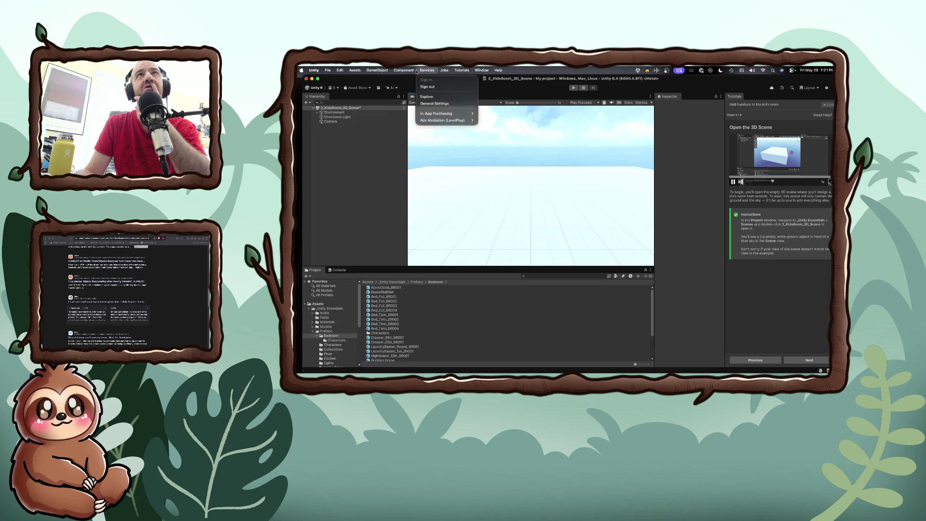
mouse_move(409, 71)
mouse_move(414, 123)
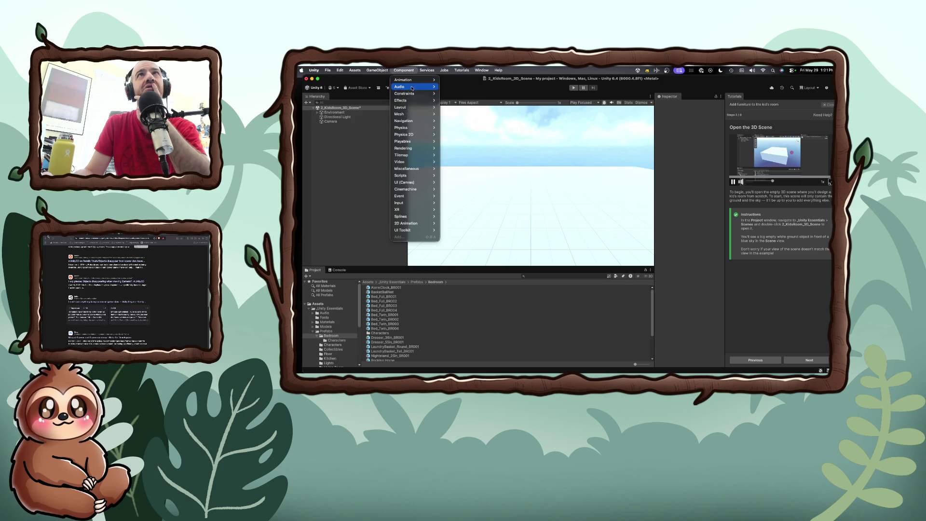
mouse_move(418, 192)
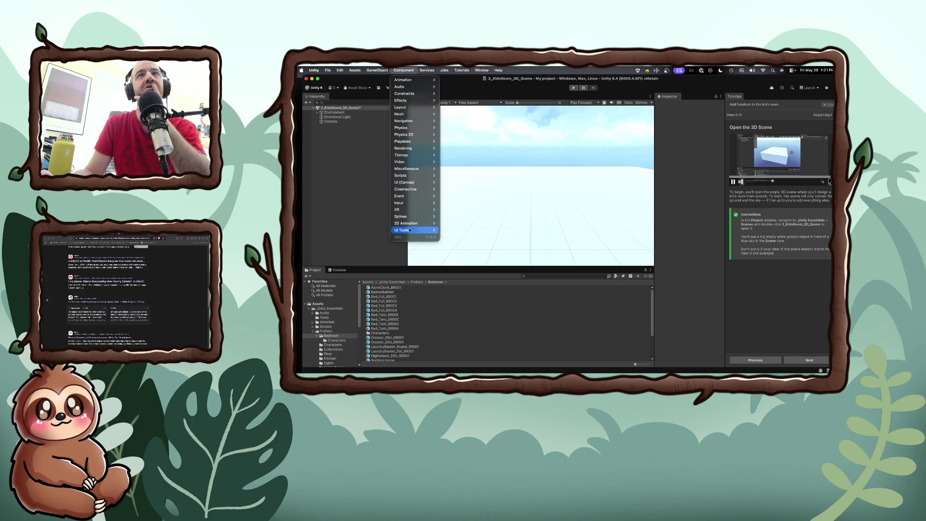
click(494, 190)
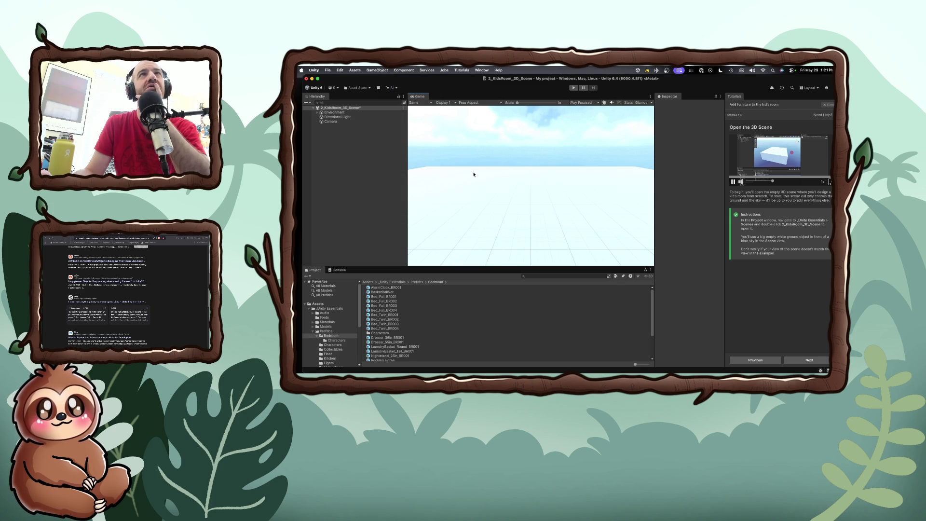
click(431, 102)
click(430, 102)
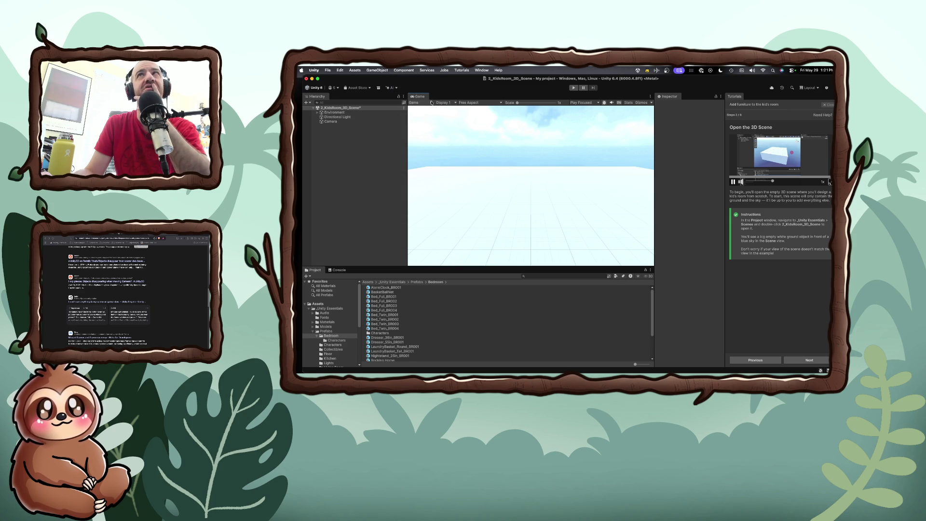
right_click(419, 96)
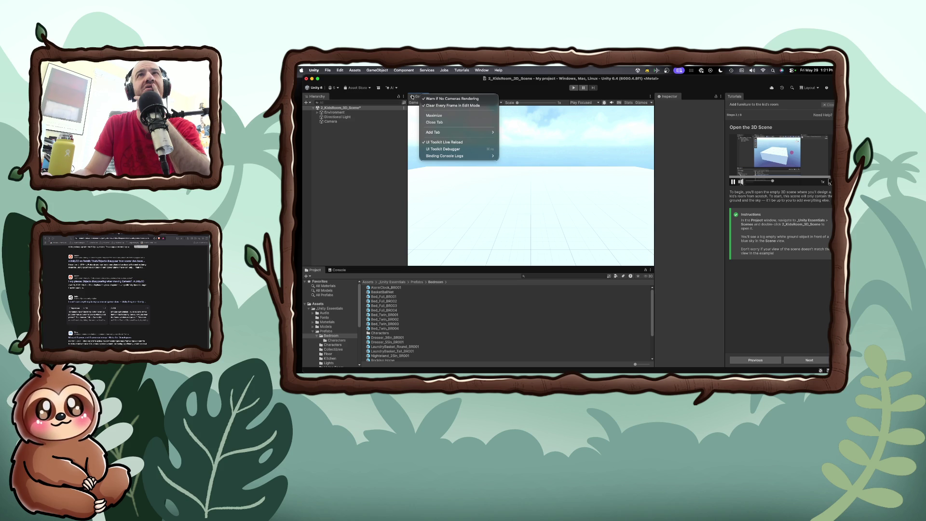
click(412, 97)
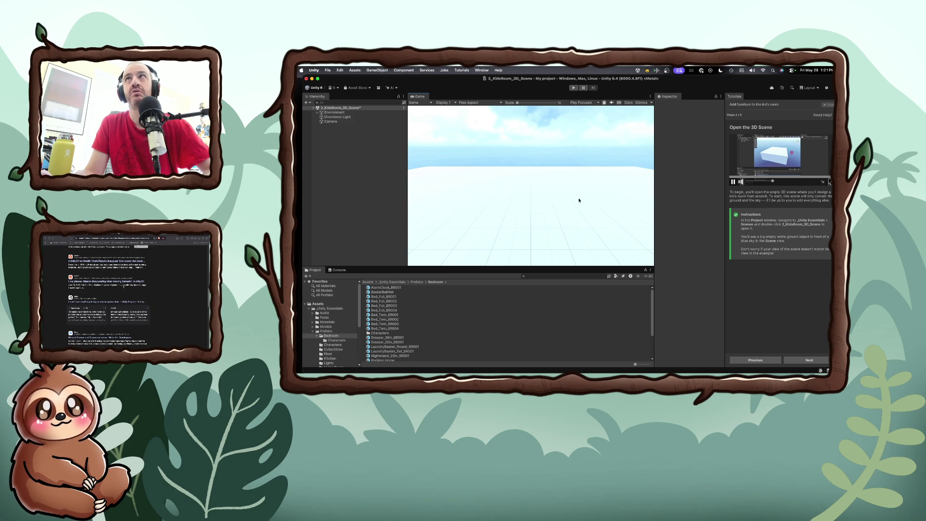
click(638, 71)
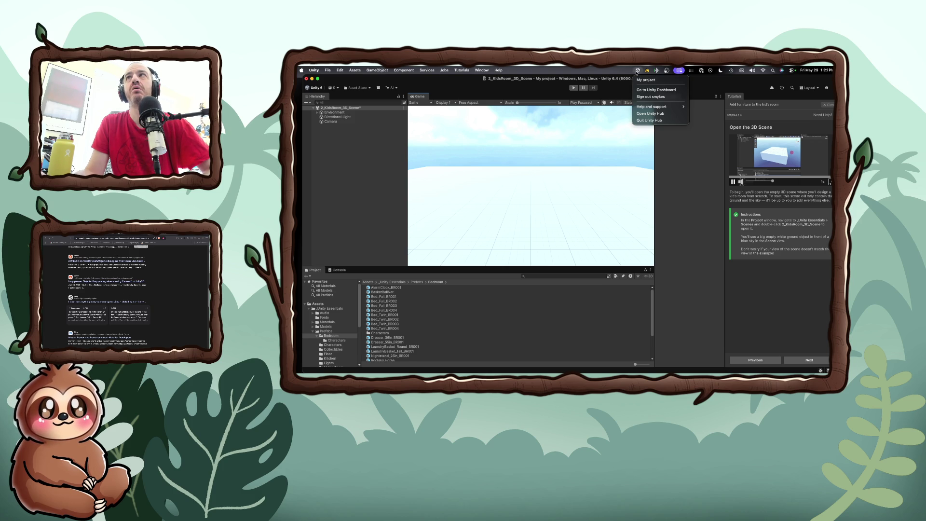
Step: Close the account, Tutorials and Services menus, then switch over to Discord
click(508, 68)
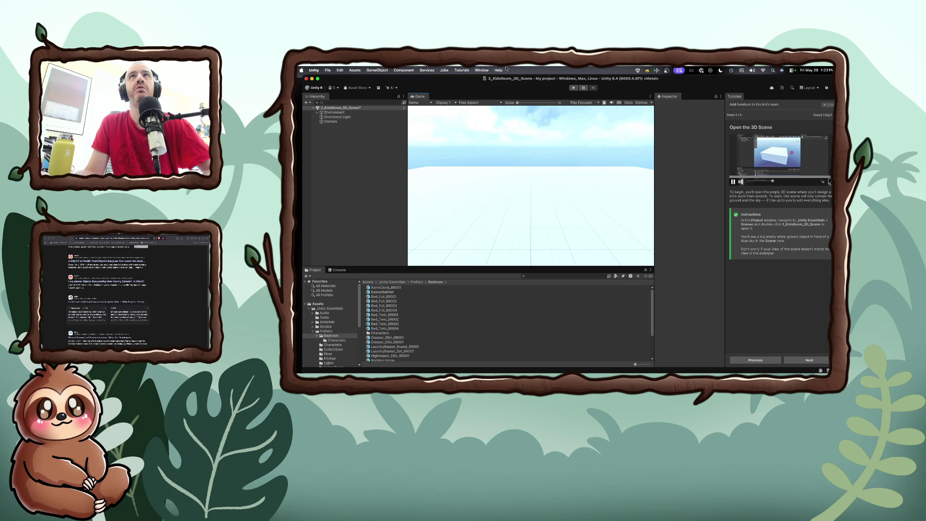
click(462, 70)
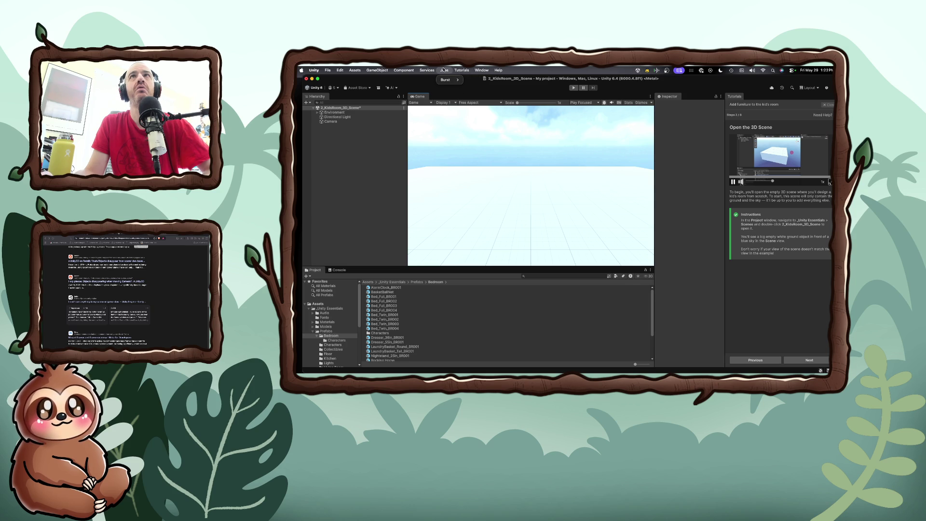
click(428, 70)
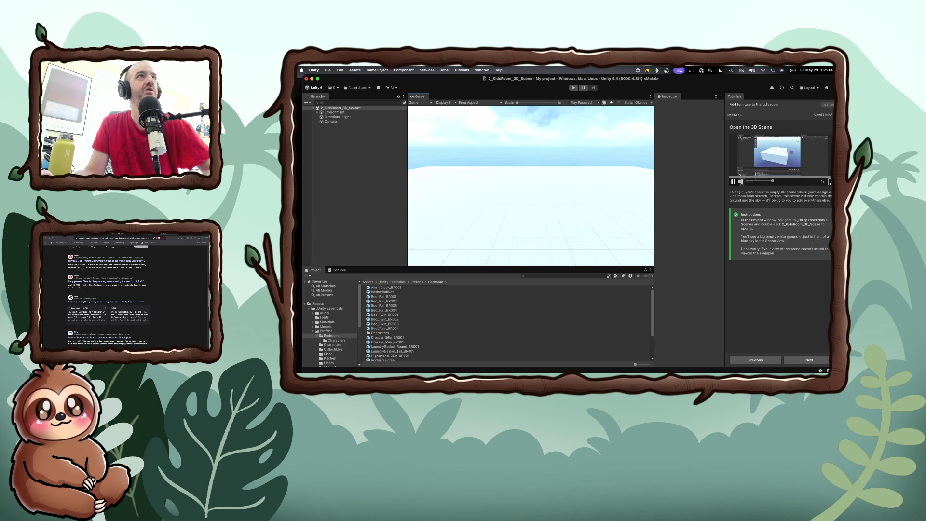
key(super+Tab)
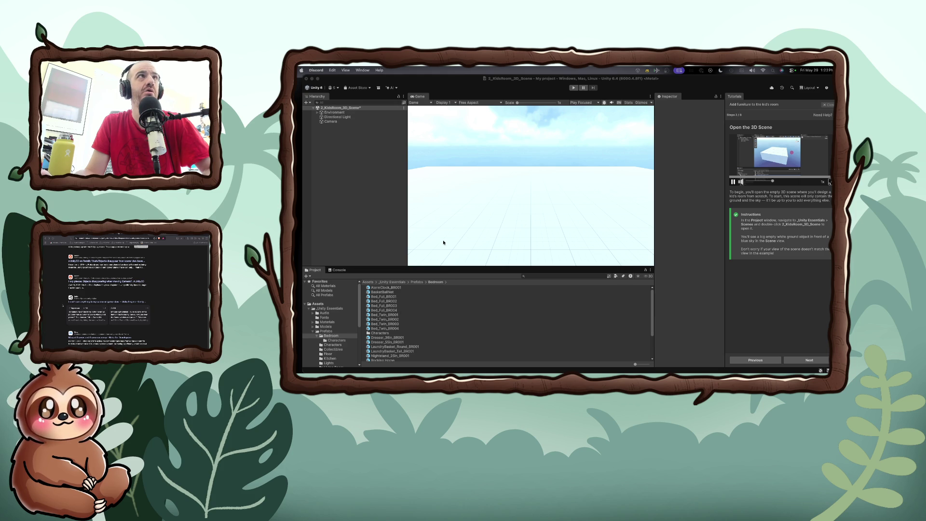
Step: Search Brave for 'I cant navigate in unity'
drag(458, 81, 472, 165)
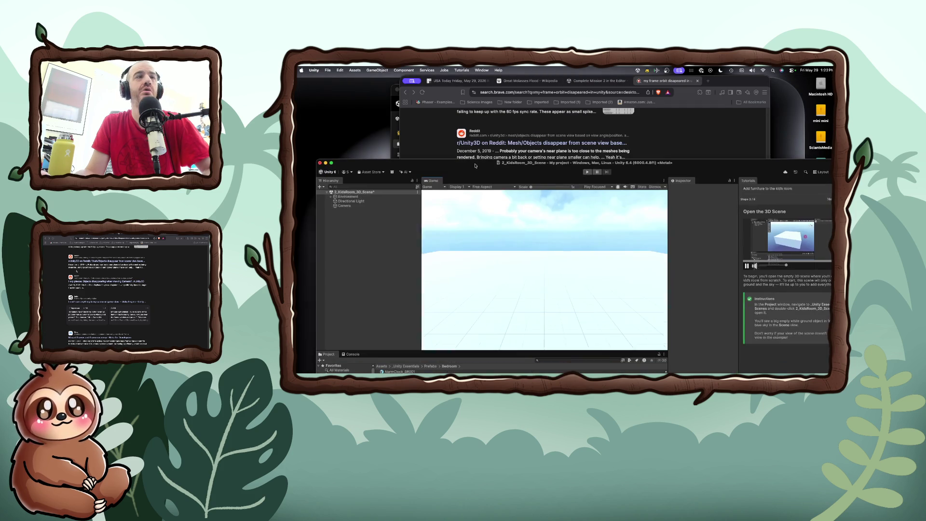
click(502, 132)
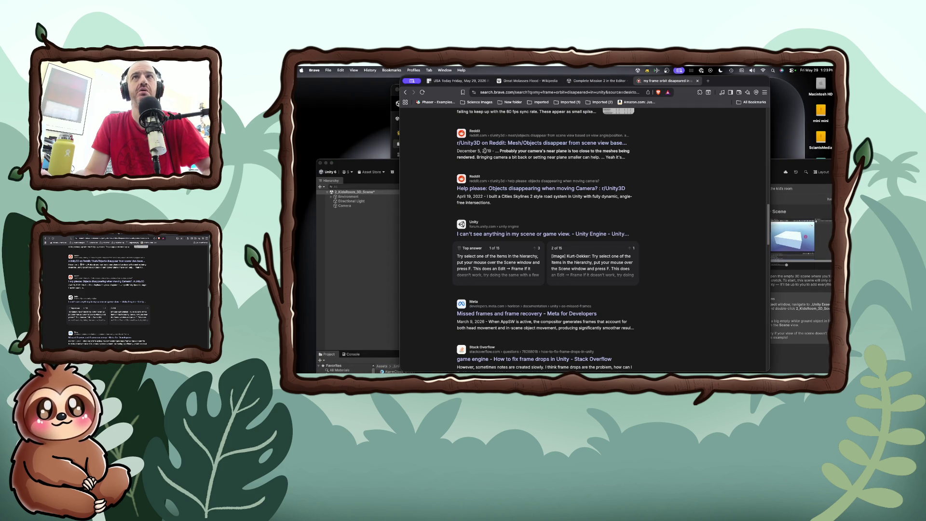
scroll(482, 145, up, 10)
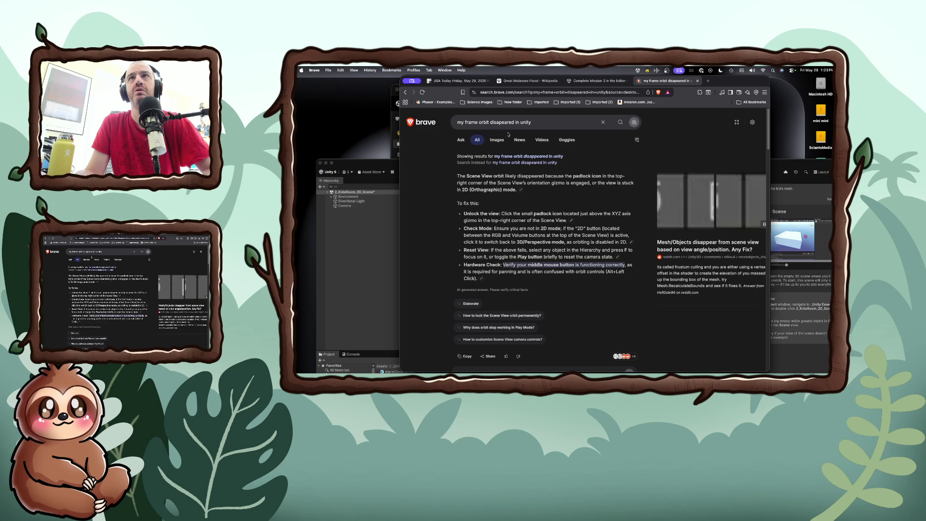
drag(539, 122, 447, 112)
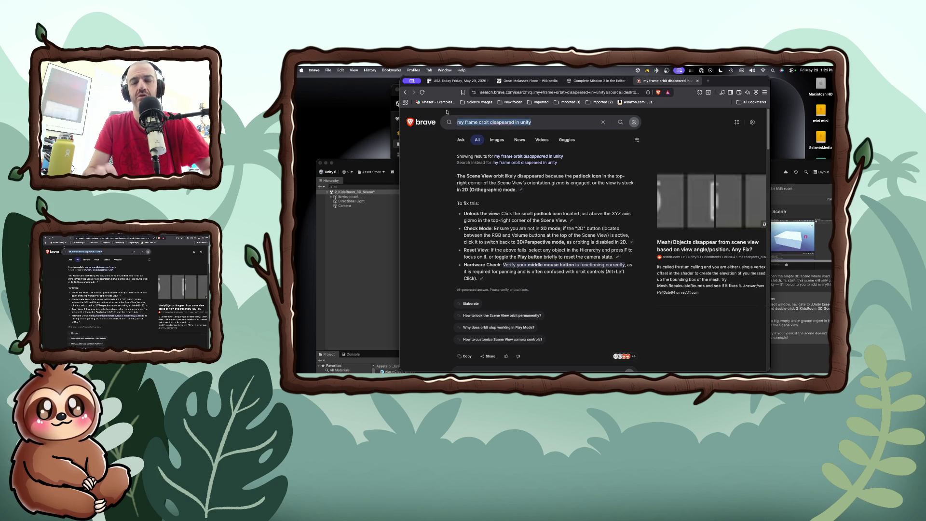
text(I cant navigate in)
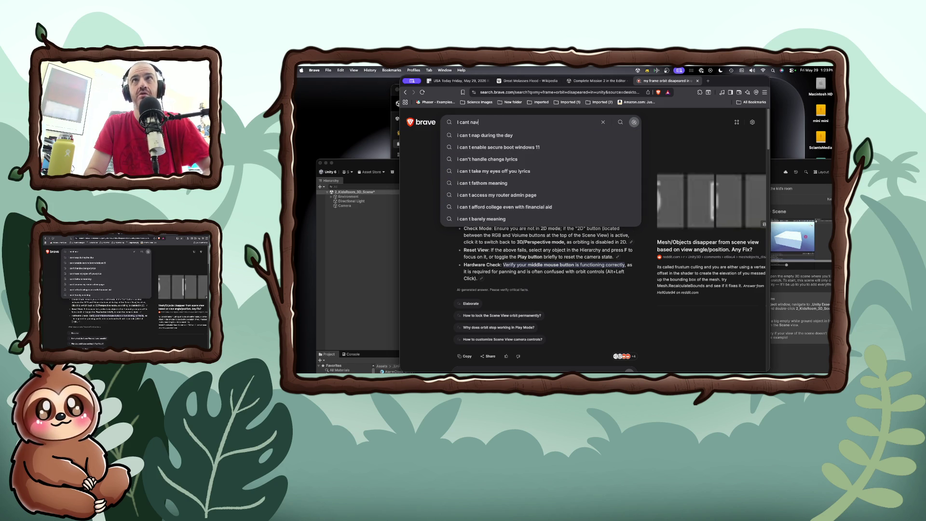
text( u)
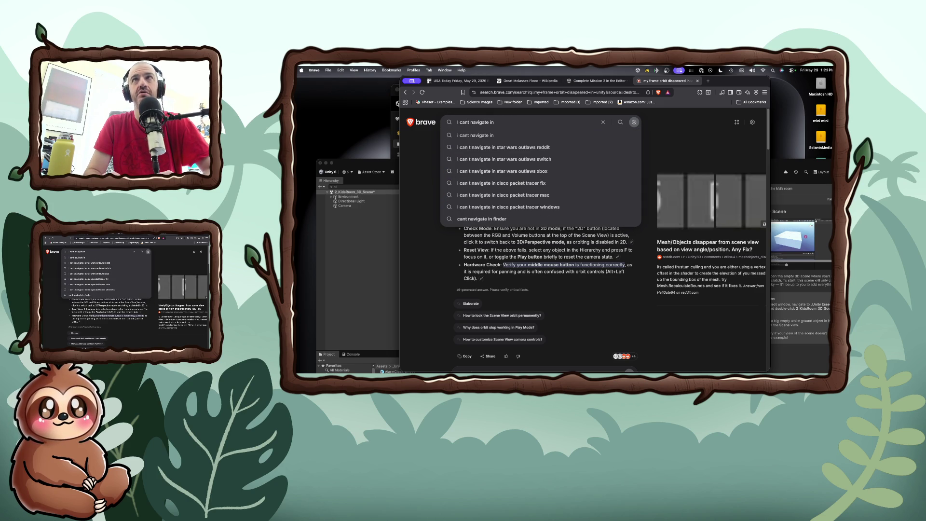
text(nity)
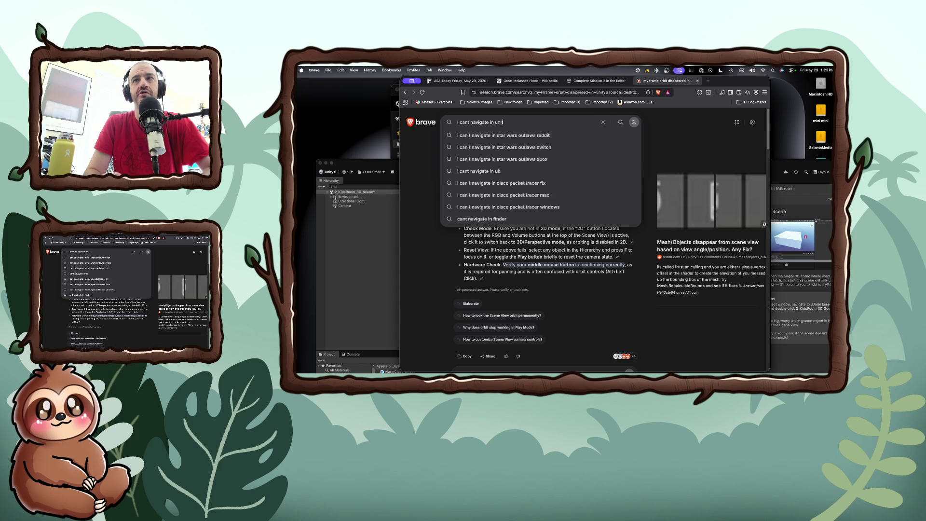
key(Return)
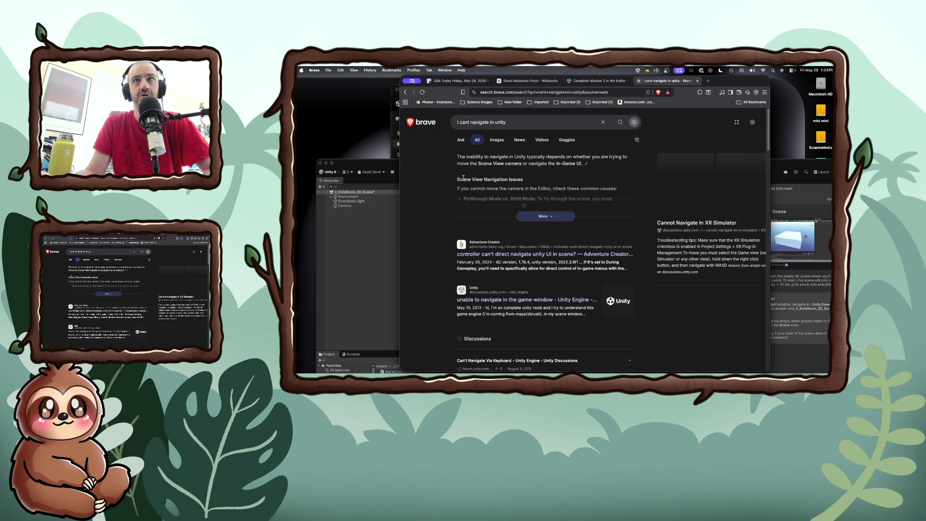
Step: Expand and read the full AI answer on Scene View navigation, then return to Unity
click(543, 215)
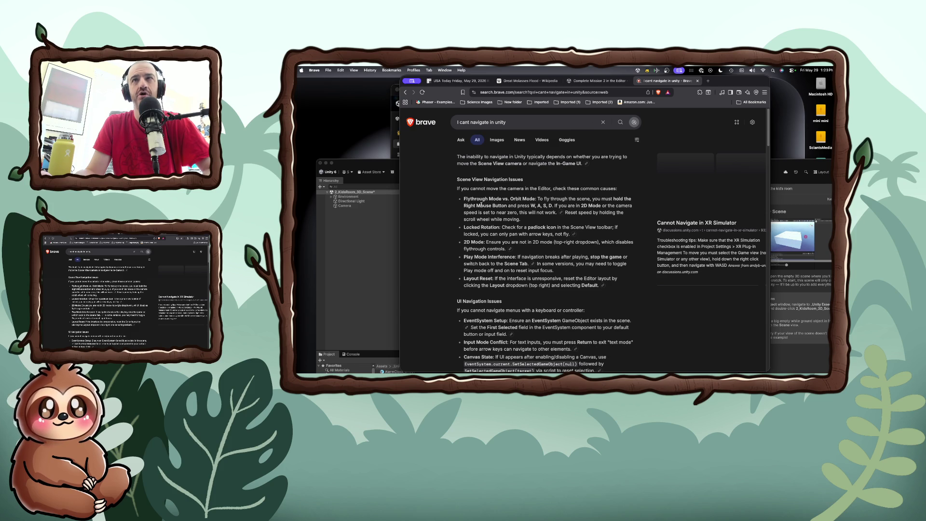
scroll(479, 207, down, 1)
scroll(479, 207, down, 2)
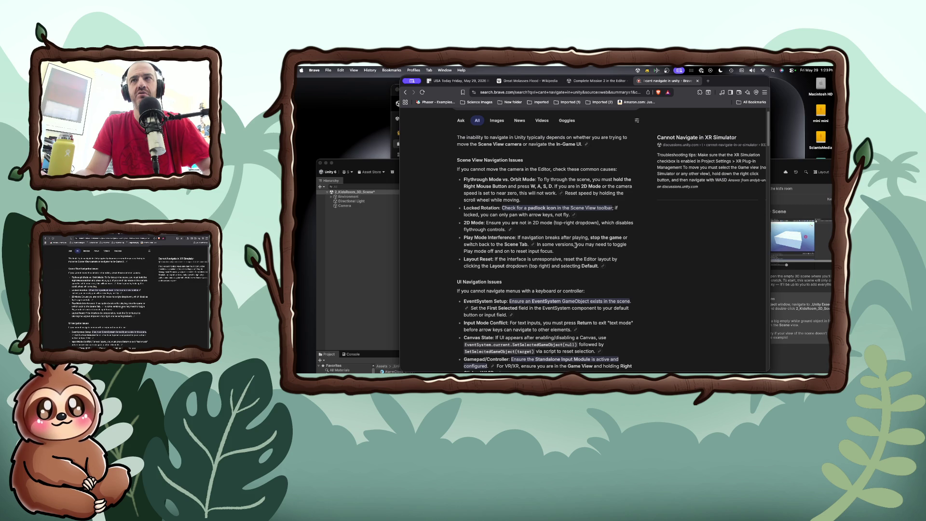
click(363, 244)
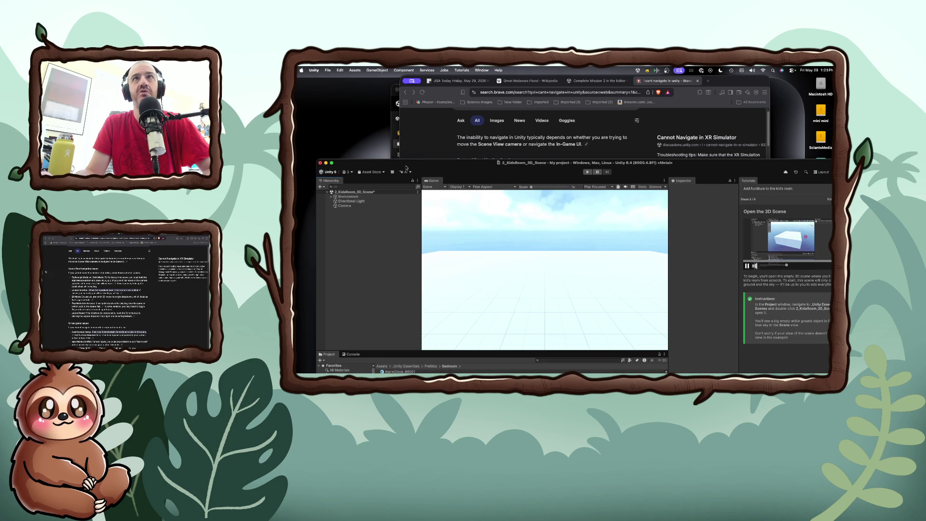
Step: Enter and exit play mode, check the Game/Simulator choices, then return to the Brave results
click(442, 188)
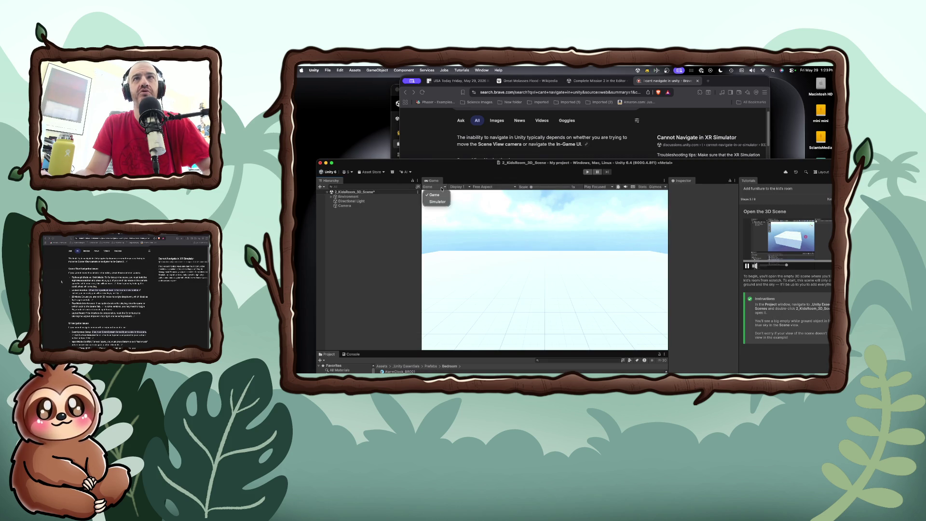
click(588, 172)
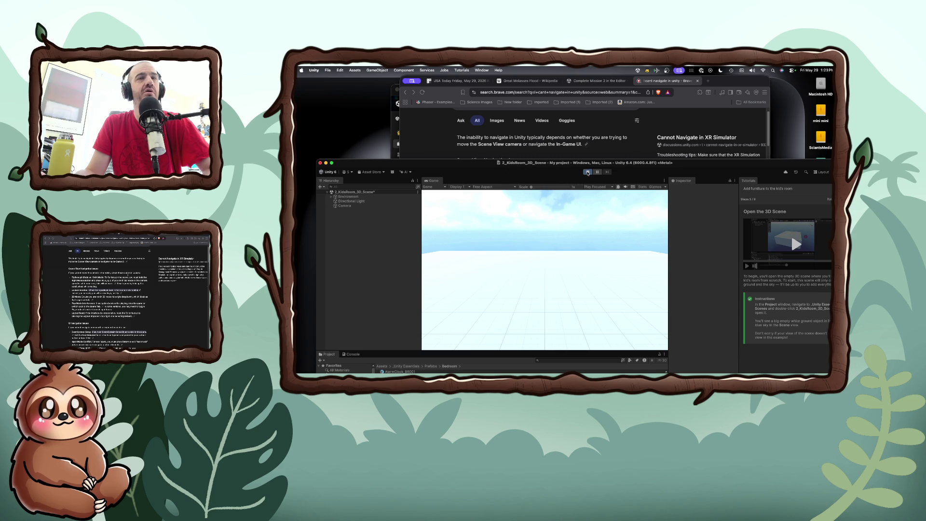
click(588, 172)
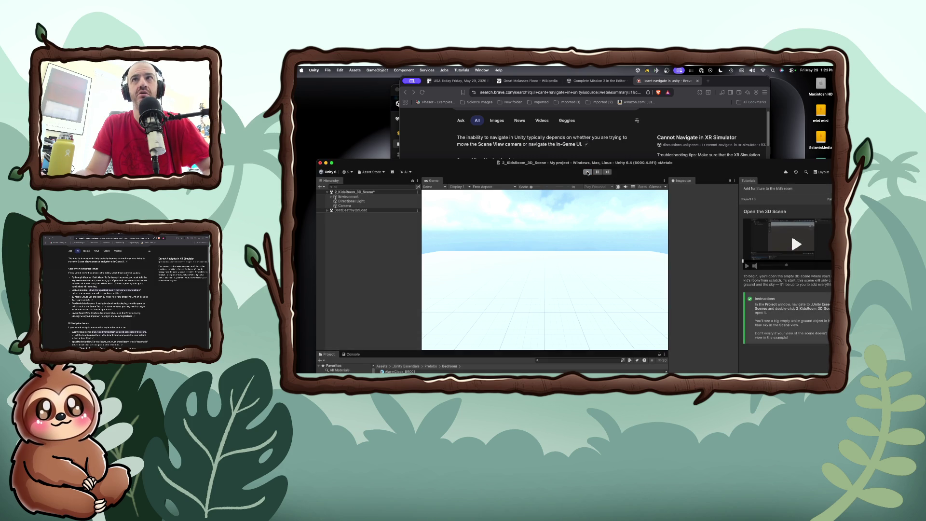
click(447, 187)
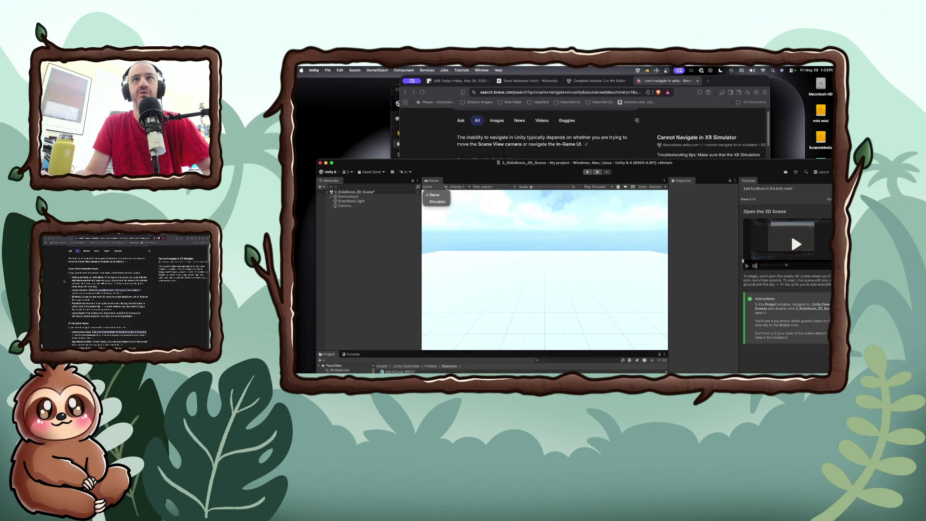
click(444, 185)
mouse_move(467, 164)
mouse_down()
mouse_move(463, 146)
mouse_move(472, 145)
mouse_move(455, 83)
mouse_move(455, 178)
mouse_up()
click(481, 195)
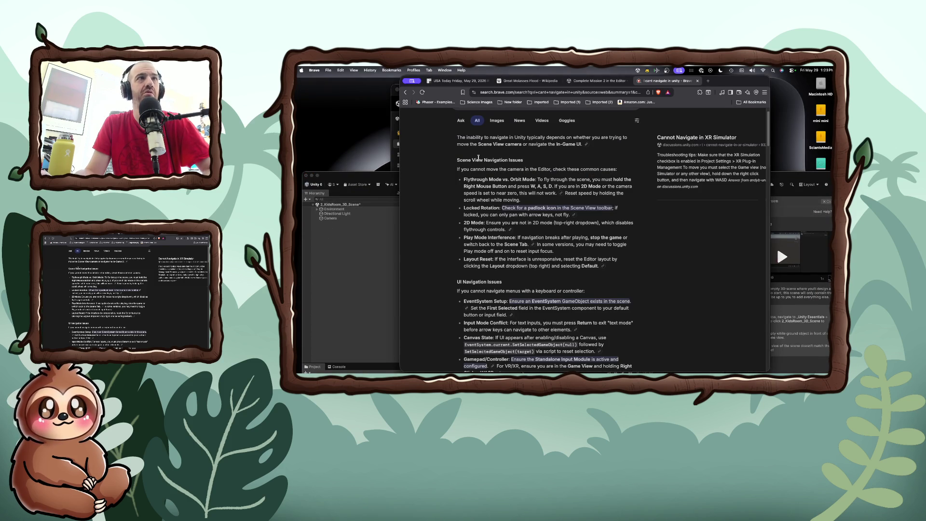
Step: Scroll through the navigation tips, then switch back to Unity and maximize its window
scroll(481, 195, down, 5)
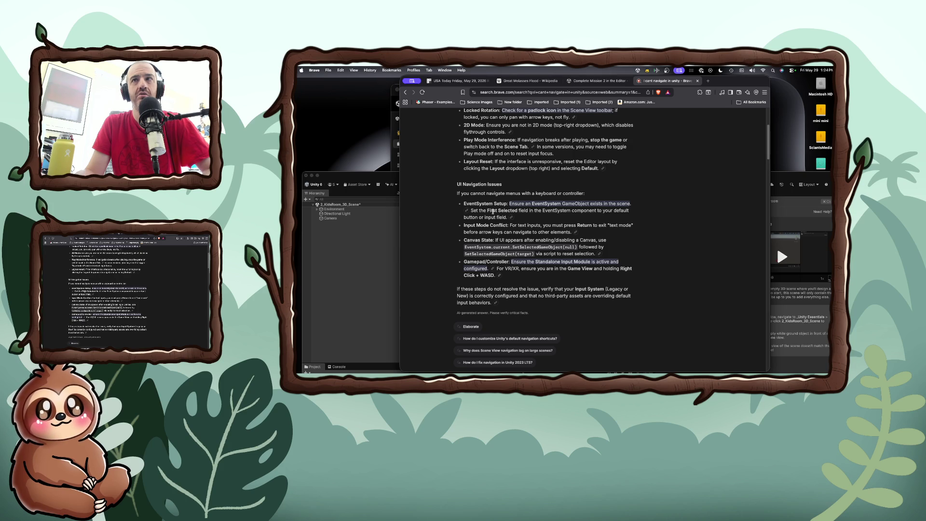
scroll(493, 212, up, 3)
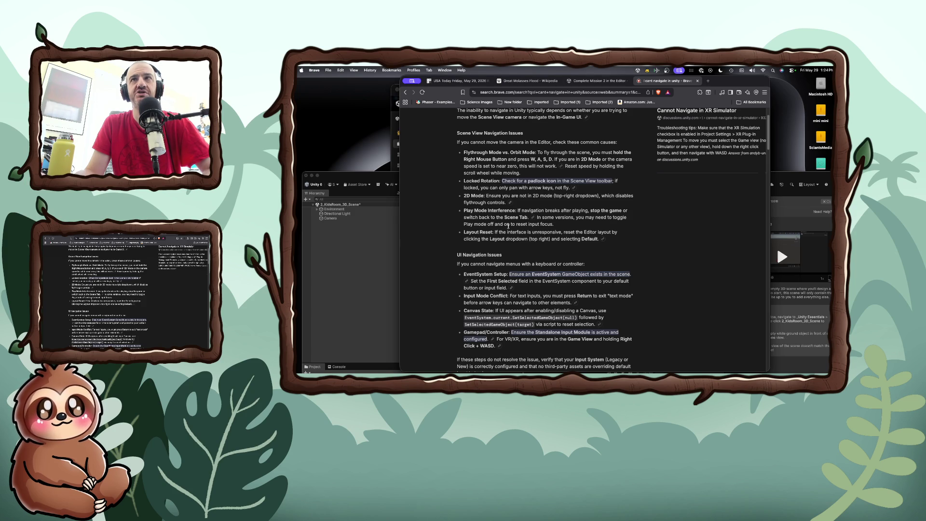
scroll(508, 226, up, 2)
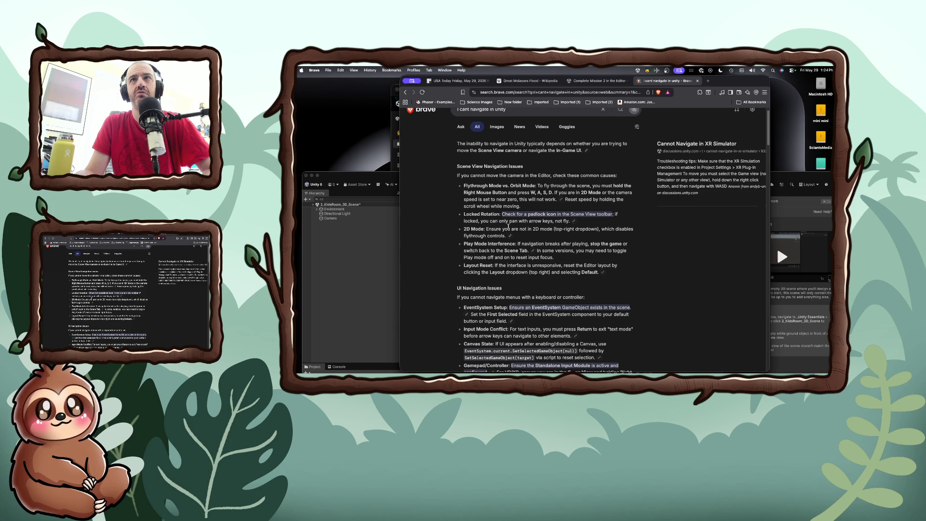
scroll(508, 225, up, 1)
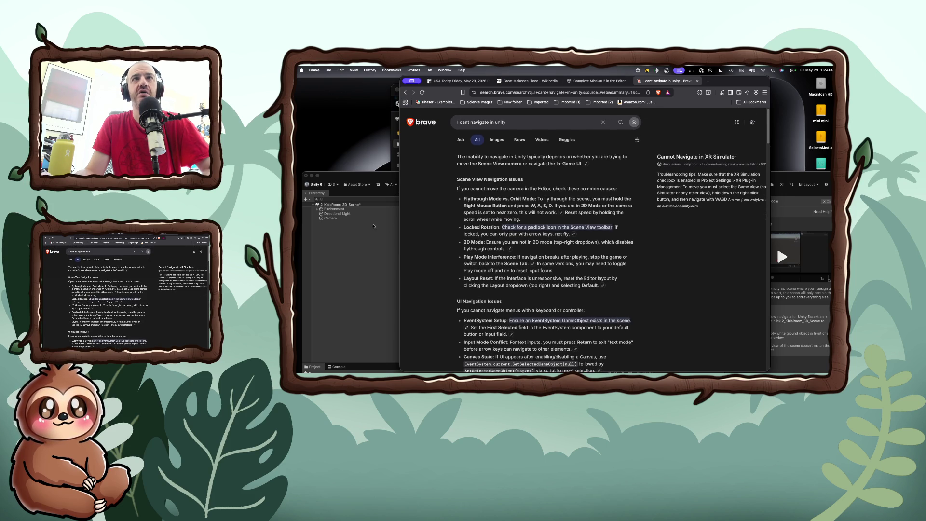
key(super+Tab)
key(ctrl+alt+Return)
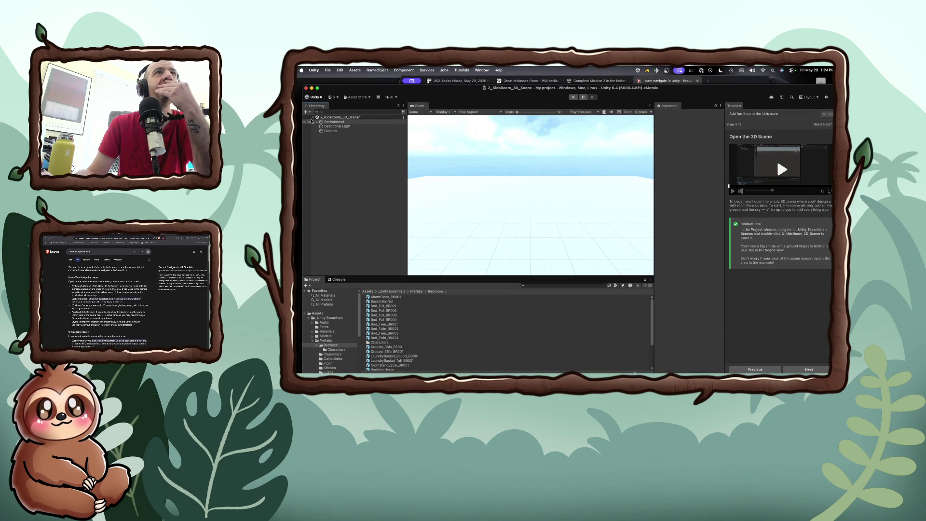
Step: Discard the unsaved changes to 2_KidsRoom_3D_Scene from its Hierarchy context menu
right_click(323, 118)
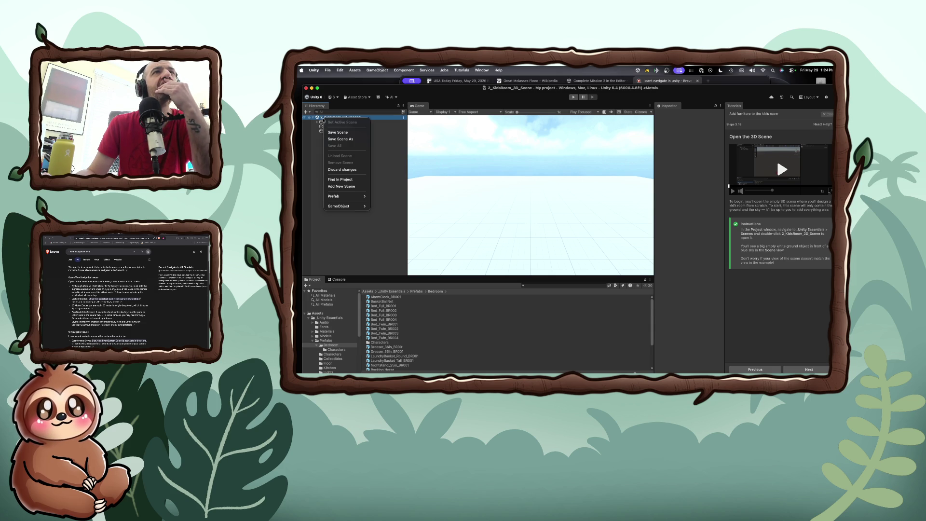
mouse_move(349, 207)
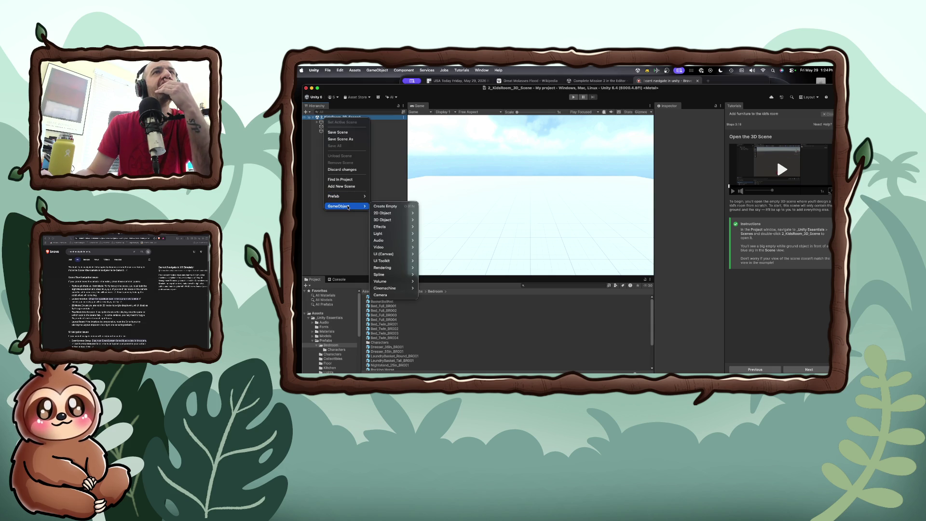
click(403, 113)
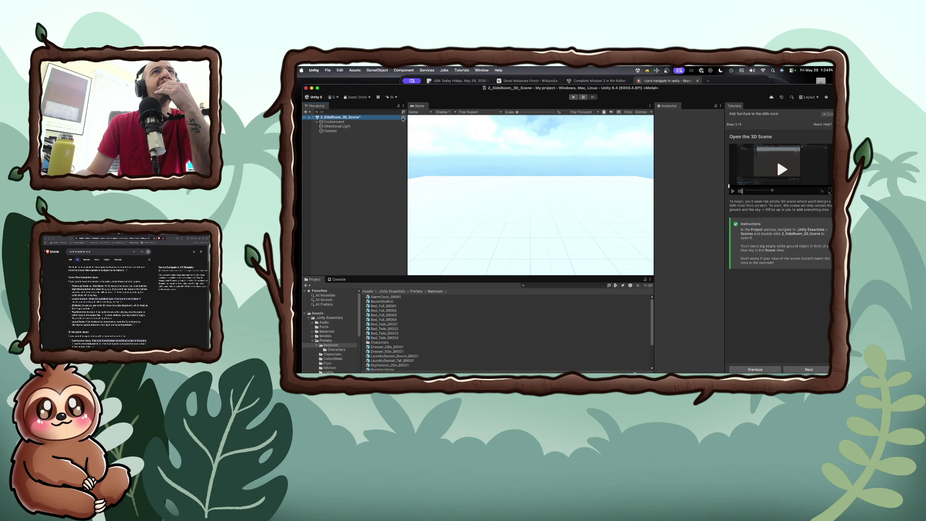
click(403, 118)
click(305, 118)
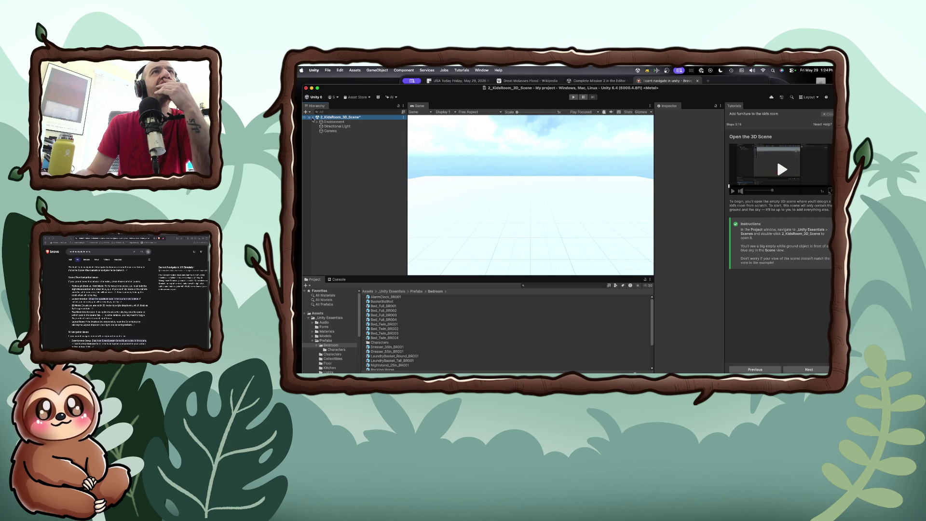
click(316, 118)
click(316, 118)
right_click(326, 119)
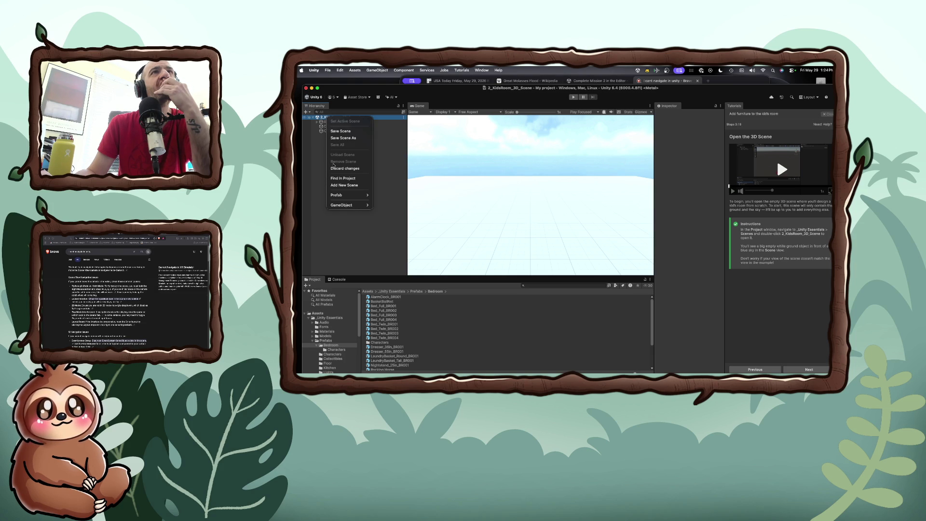
click(344, 168)
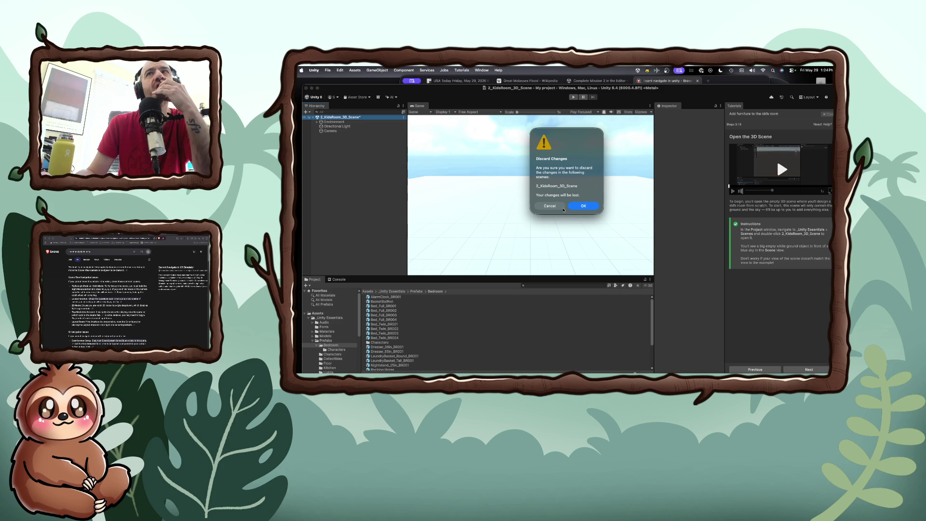
click(583, 207)
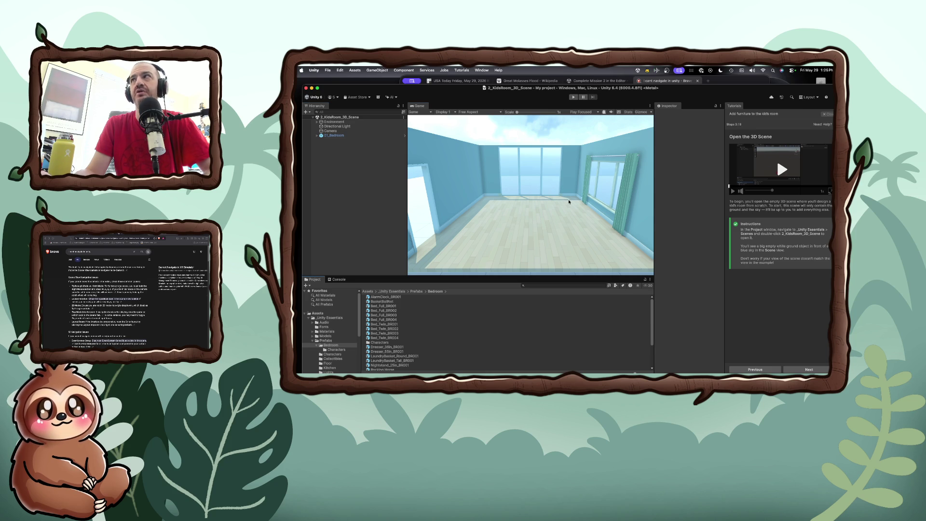
Step: Check the Play Focused and aspect options, then cycle the Game view display back to Display 1
click(598, 112)
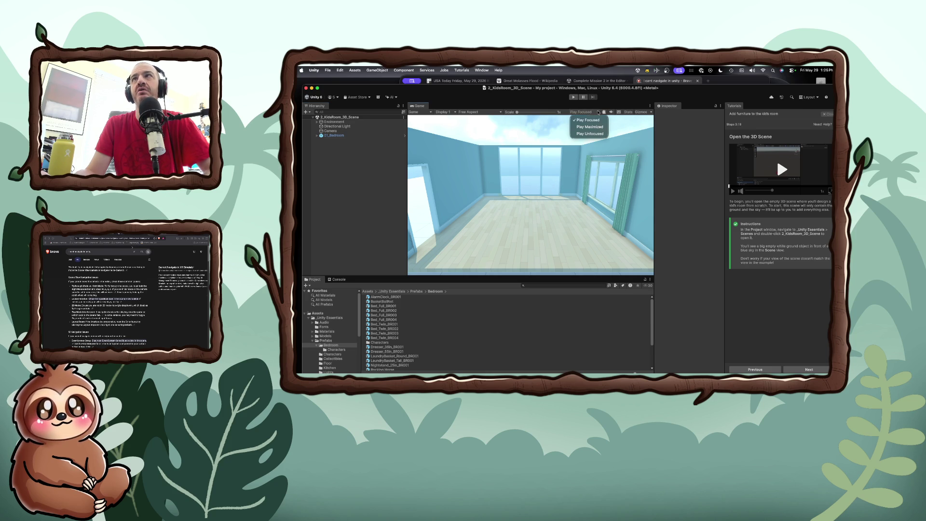
click(612, 114)
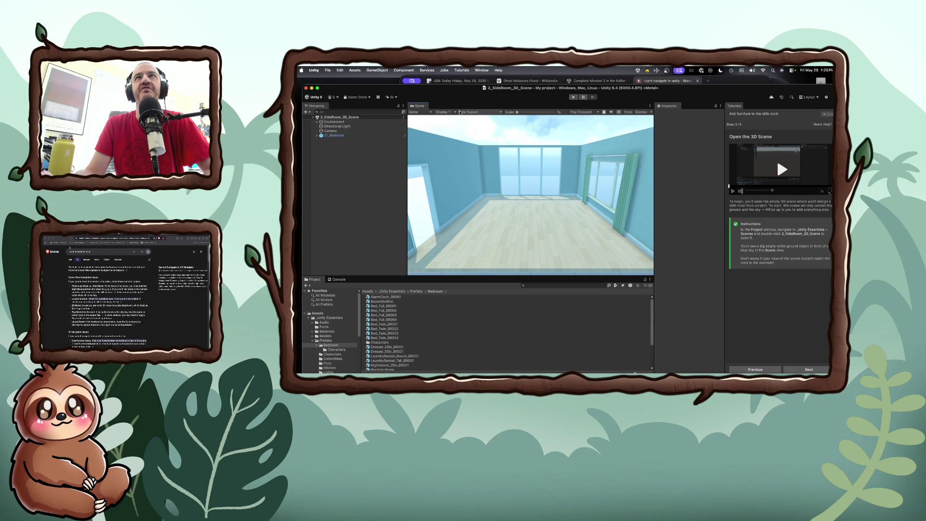
click(476, 114)
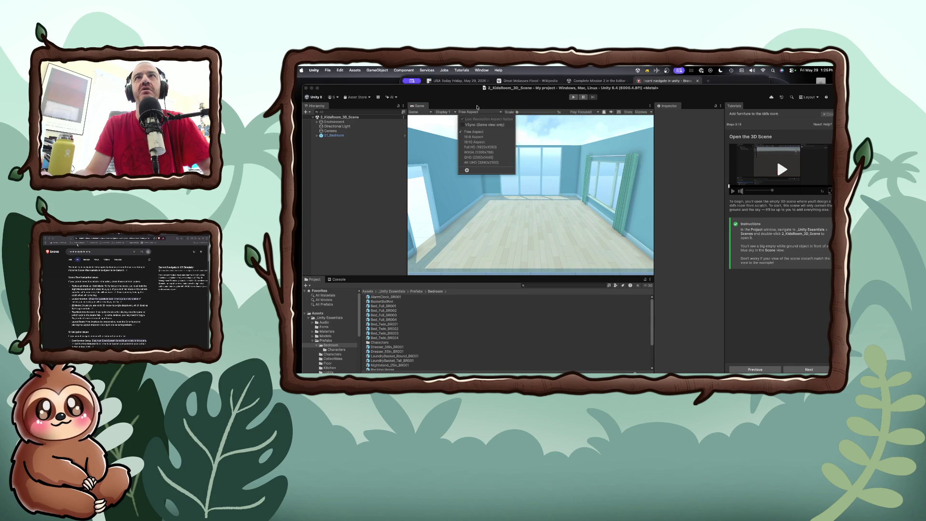
click(443, 112)
click(443, 112)
click(449, 126)
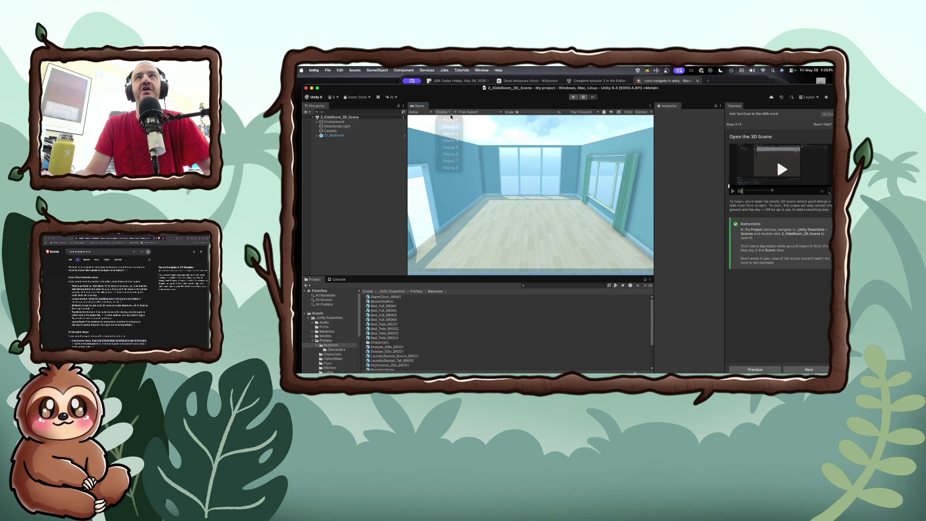
click(446, 112)
click(455, 111)
click(443, 112)
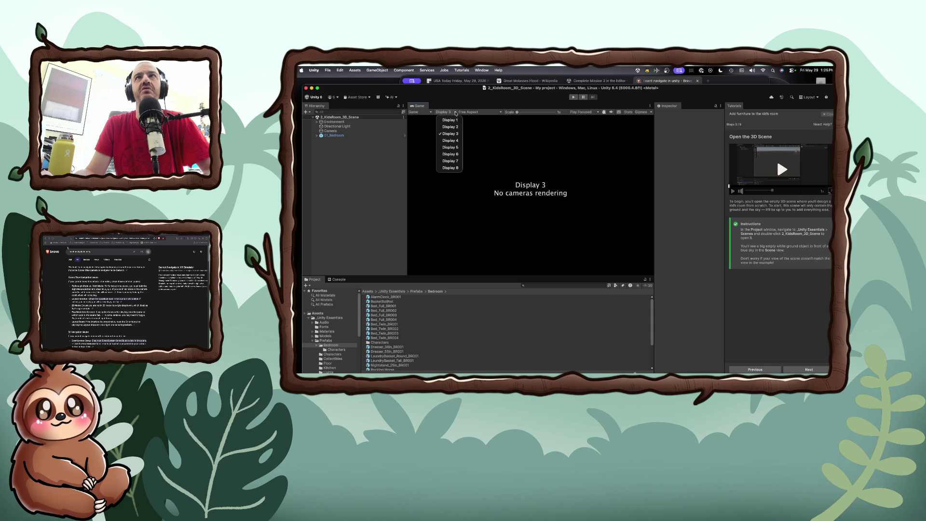
Step: Glance at the Game view mode menu and zoom the editor window to fill the screen
click(449, 119)
click(430, 113)
click(420, 120)
click(430, 112)
click(420, 119)
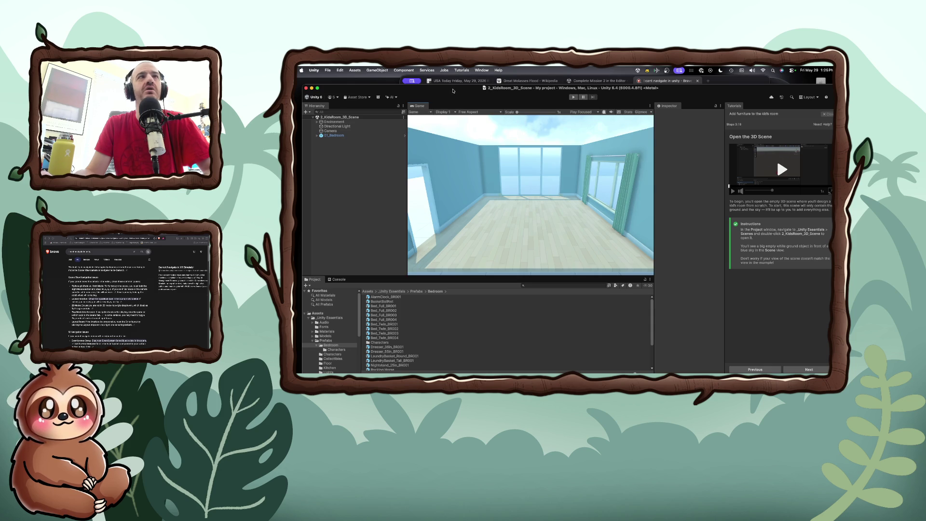
double_click(452, 84)
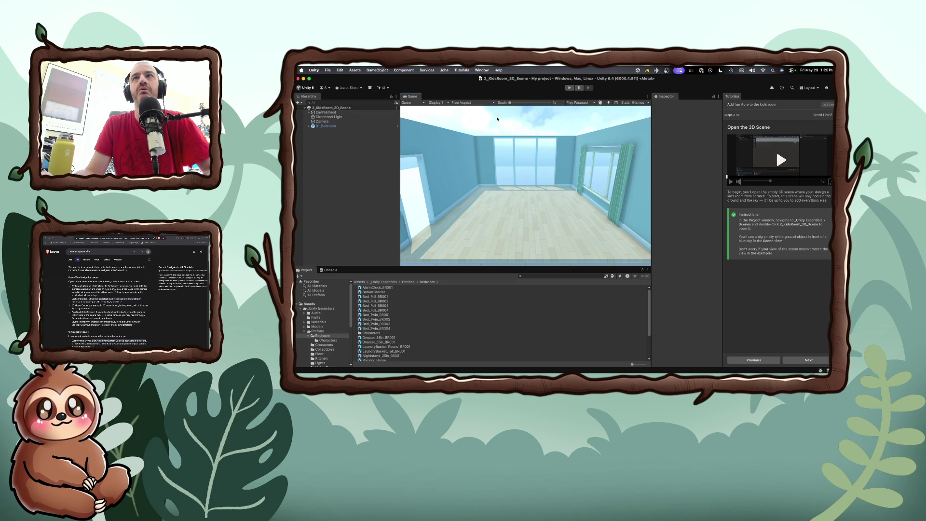
click(719, 97)
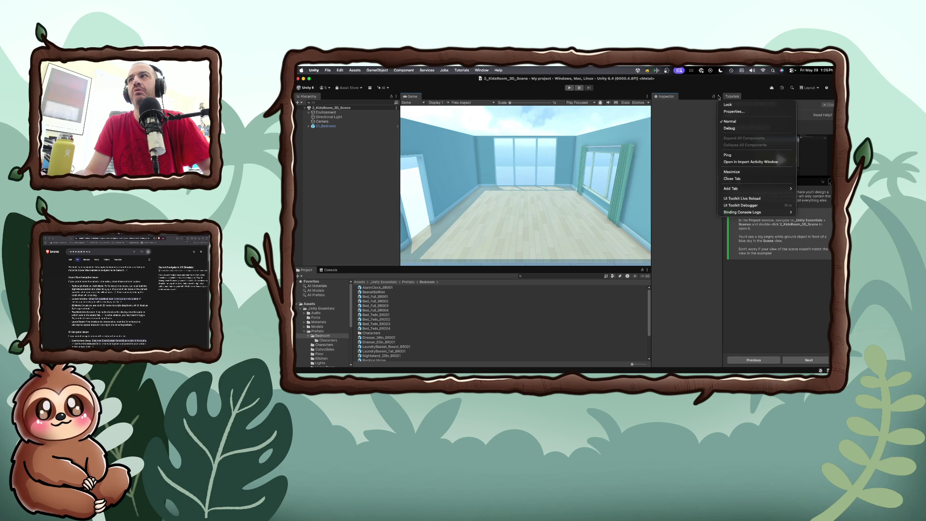
click(718, 96)
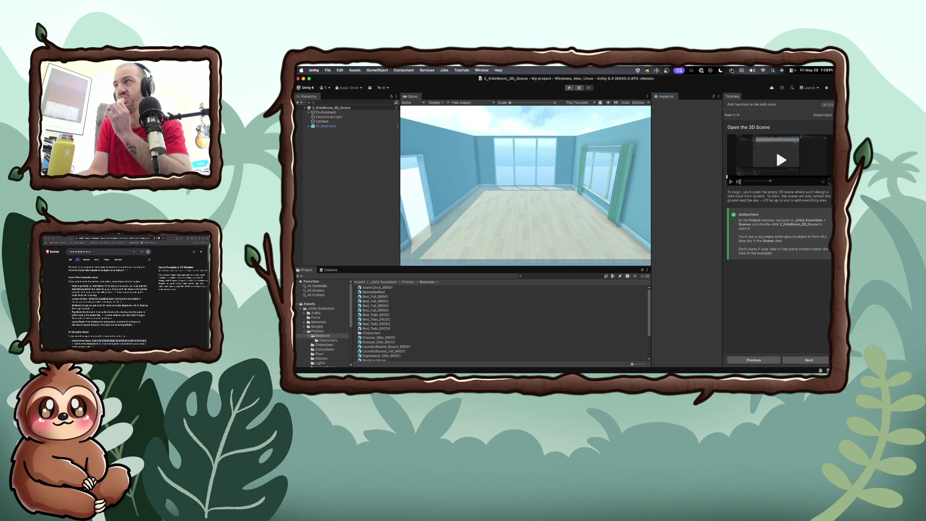
Step: Play the Open the 3D Scene video and pop it out into a separate window
click(776, 157)
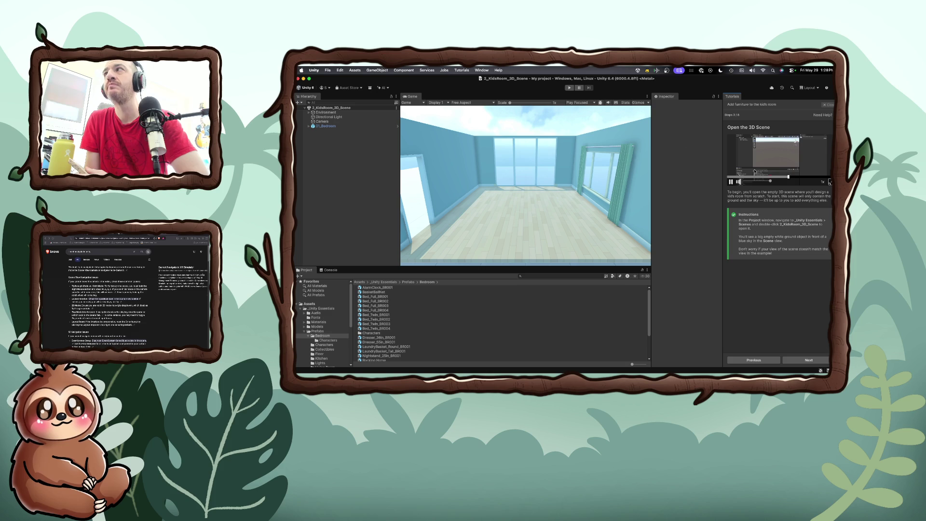
click(830, 182)
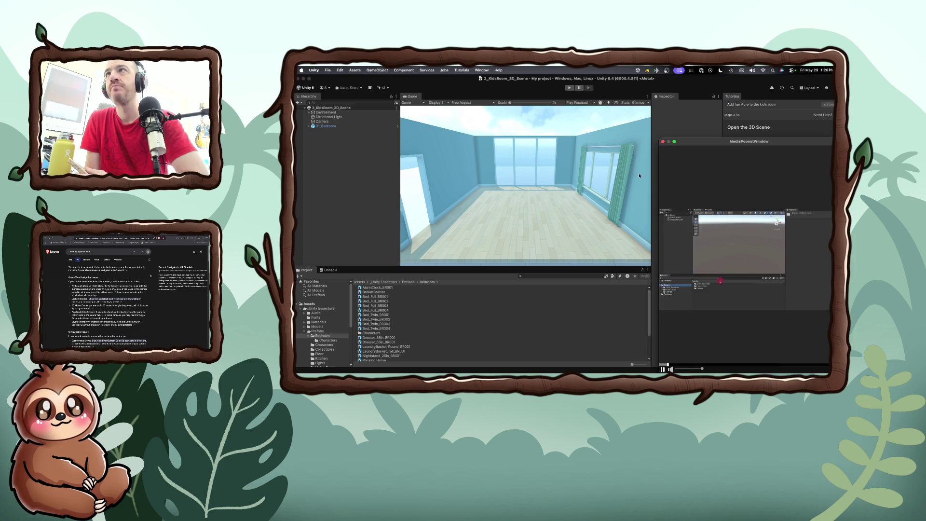
Step: Widen the tutorial video window, move it aside, and inspect the kids room scene's context menu
drag(659, 176, 317, 151)
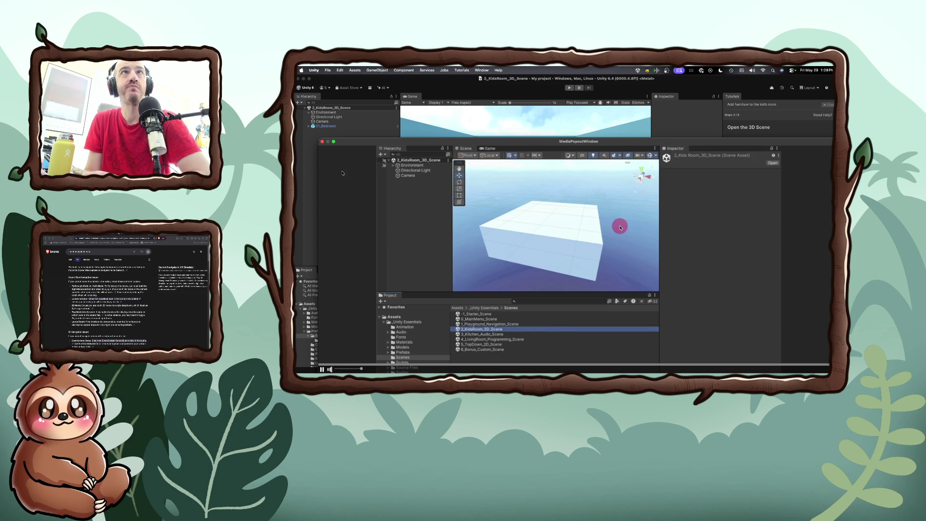
drag(359, 143, 506, 137)
click(322, 108)
right_click(325, 109)
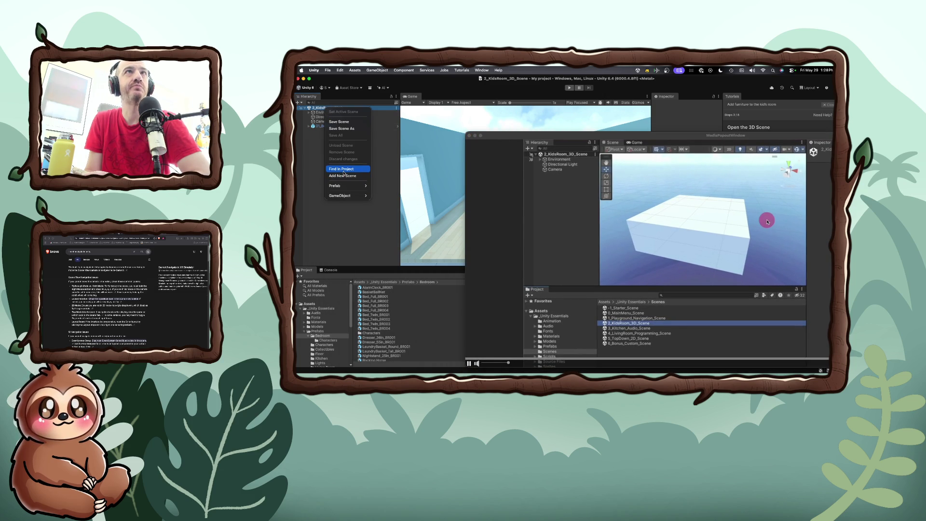
right_click(318, 108)
mouse_move(341, 188)
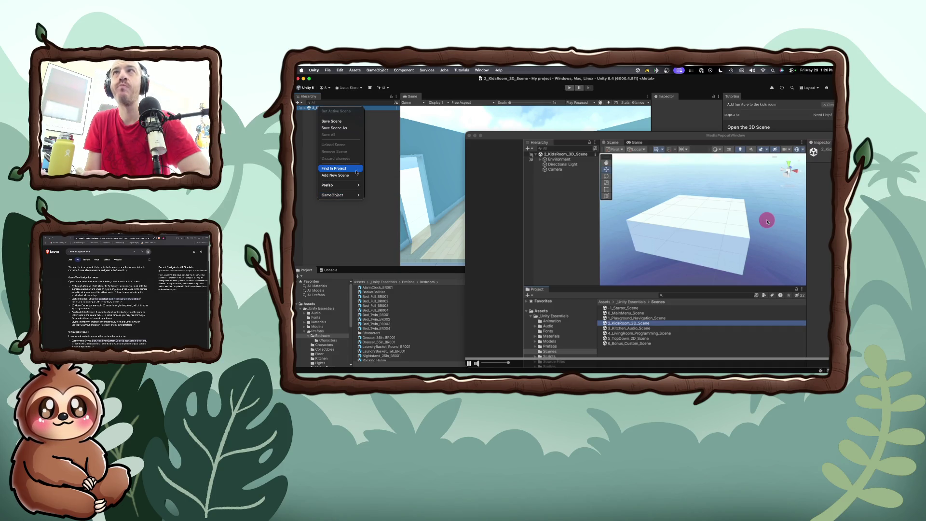
Step: Briefly play, then pause the tutorial video, and park its window at the lower right
drag(561, 137, 519, 144)
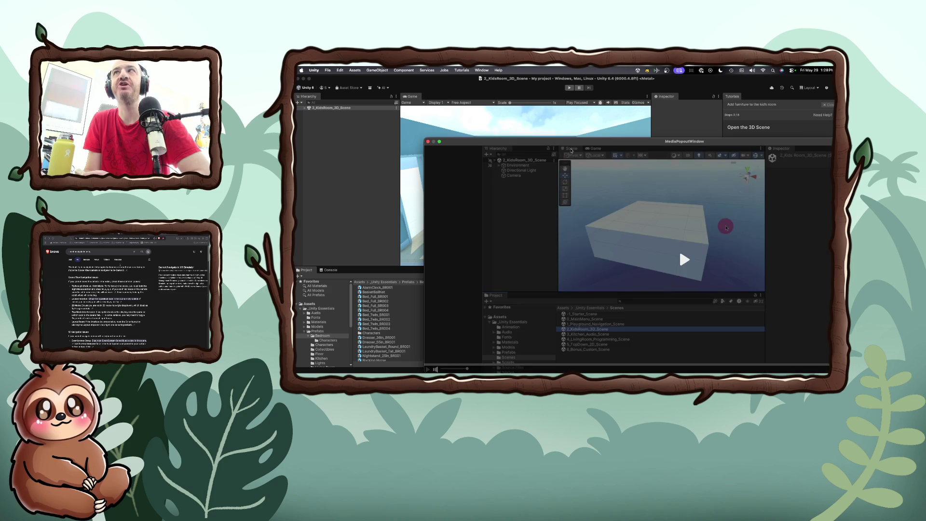
click(679, 247)
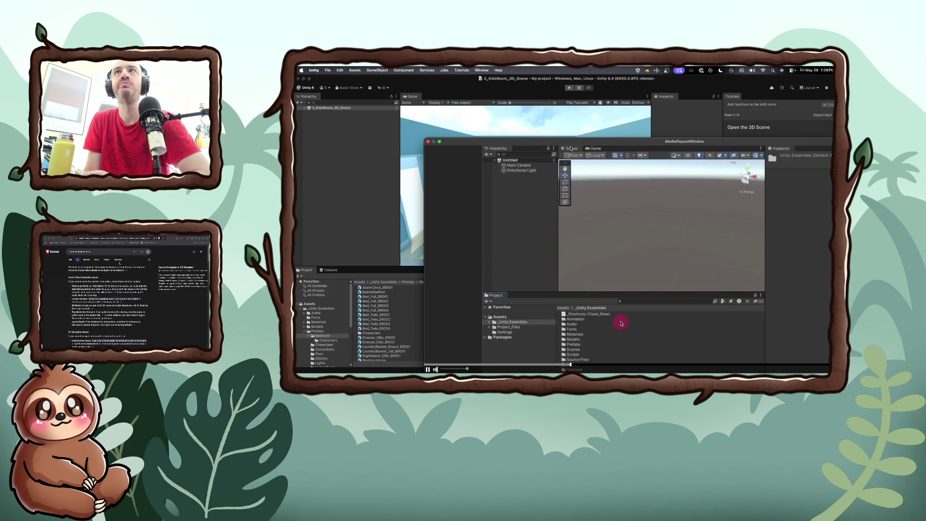
click(570, 148)
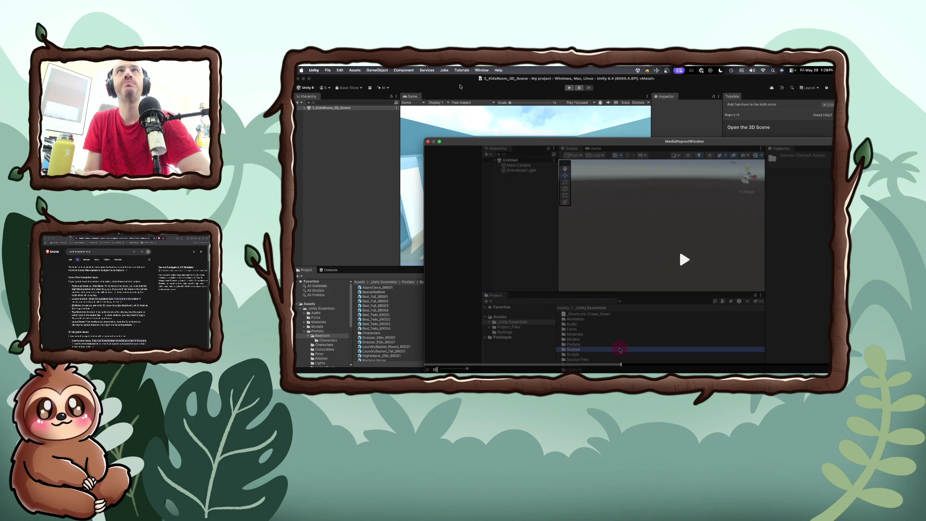
click(440, 85)
drag(445, 138, 510, 227)
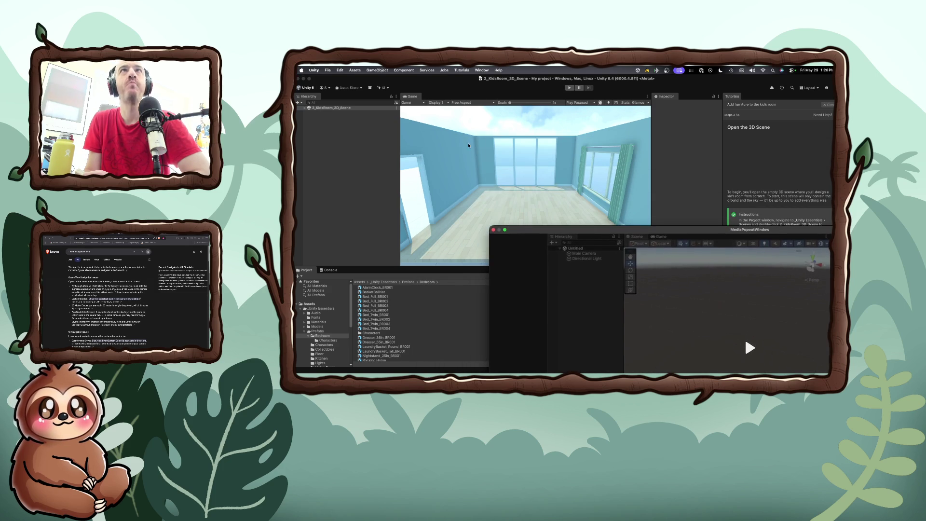
click(395, 71)
Step: Browse the Services, Tutorials and Window menus without choosing anything, then switch to Brave
mouse_move(421, 71)
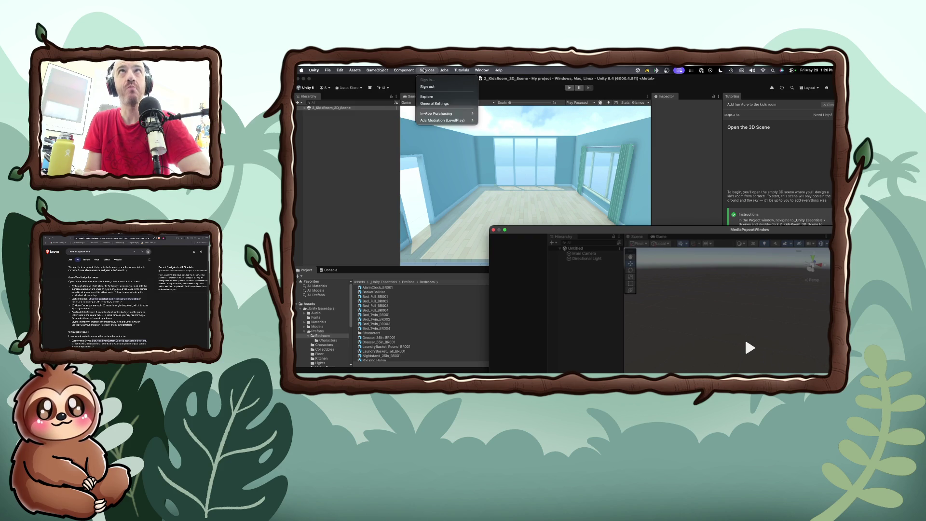
mouse_move(456, 71)
mouse_move(488, 70)
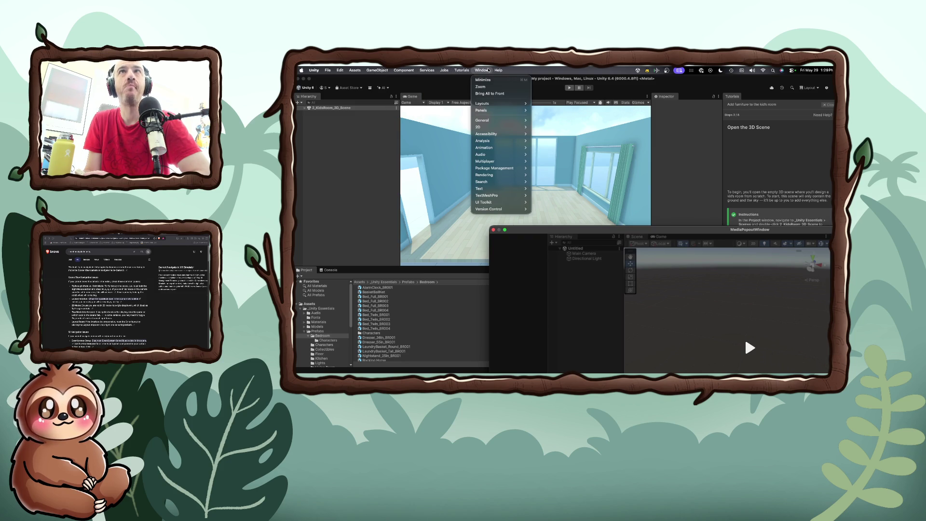
click(488, 71)
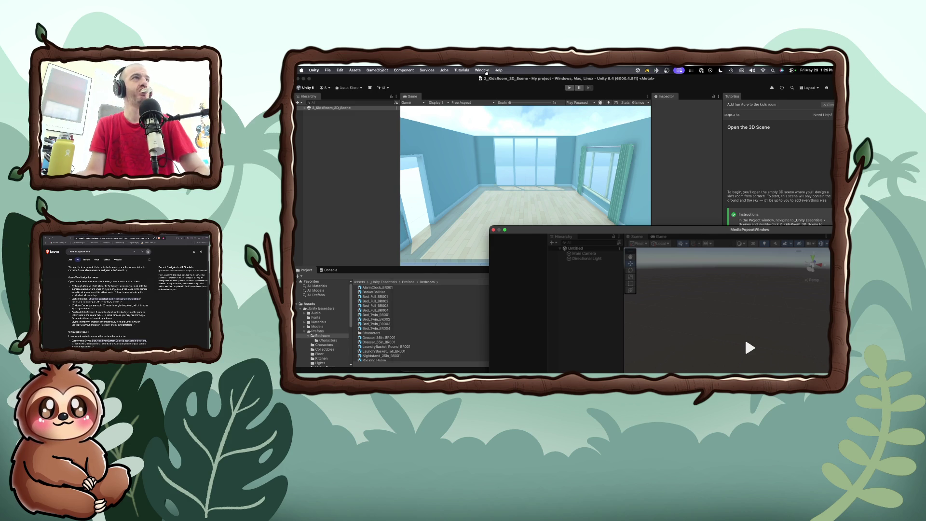
key(super+Tab)
Step: Search Brave for 'scene tab gone in unity', read the results, and return to Unity
text(scene tab)
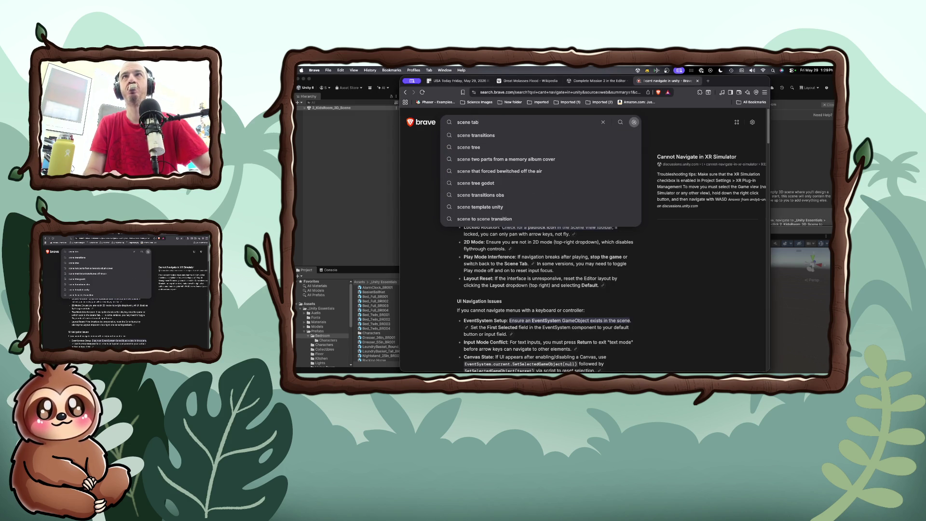
text( gone in unity)
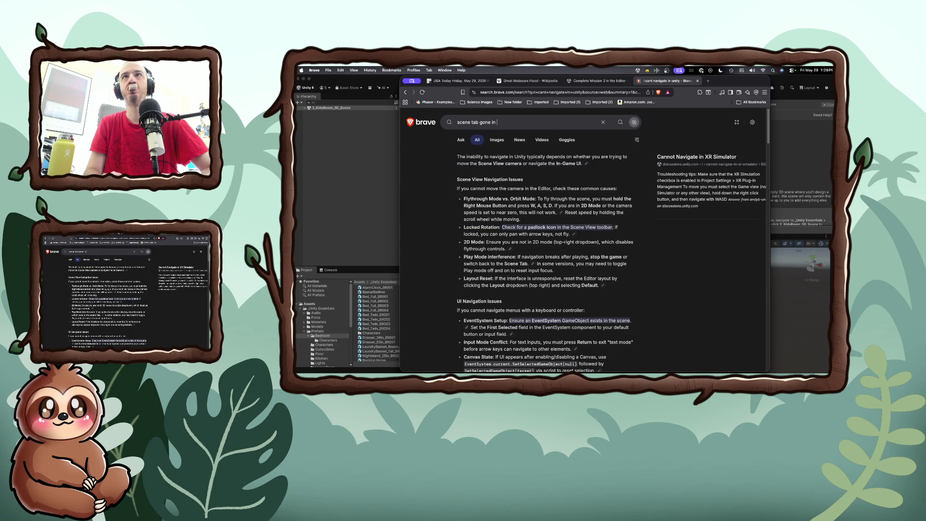
key(Return)
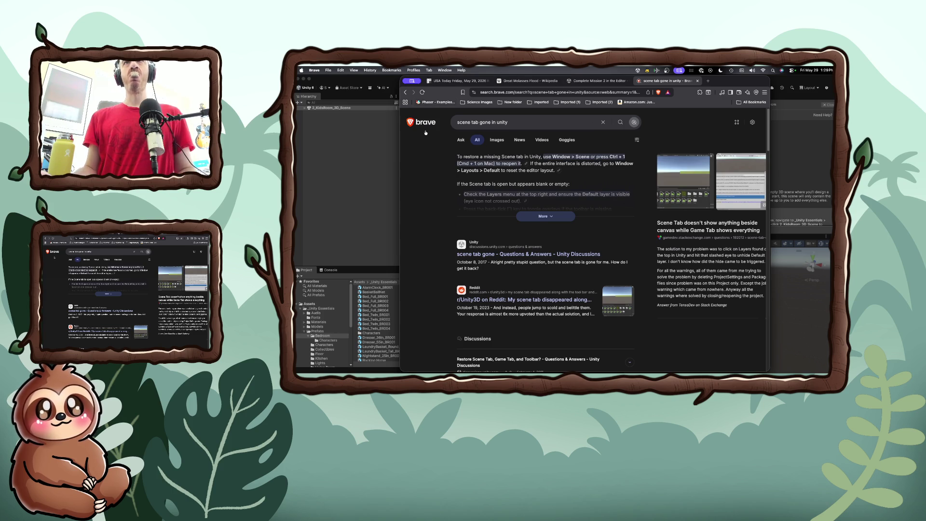
click(389, 165)
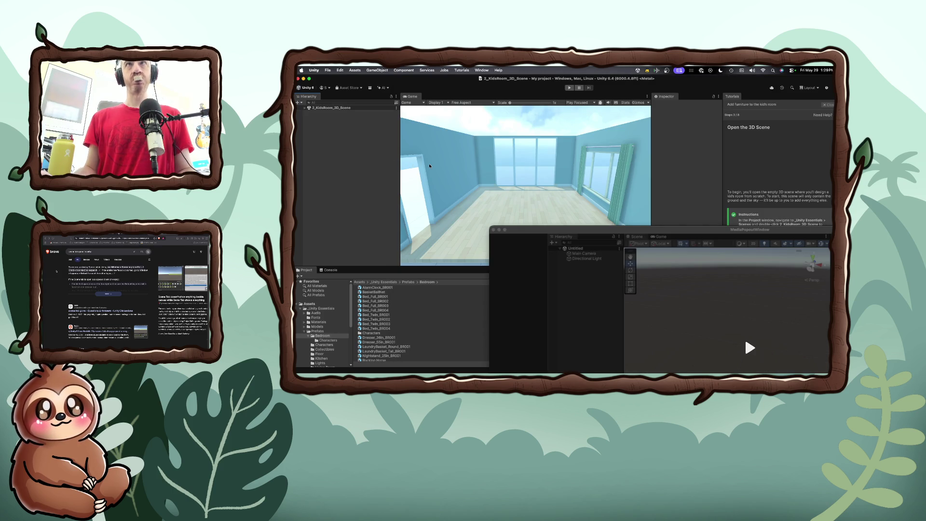
Step: Open a Scene view with Cmd+1, close the pop-out video, and dock Scene beside Game
key(super+1)
mouse_move(580, 120)
mouse_down()
mouse_move(494, 113)
mouse_move(469, 99)
mouse_up()
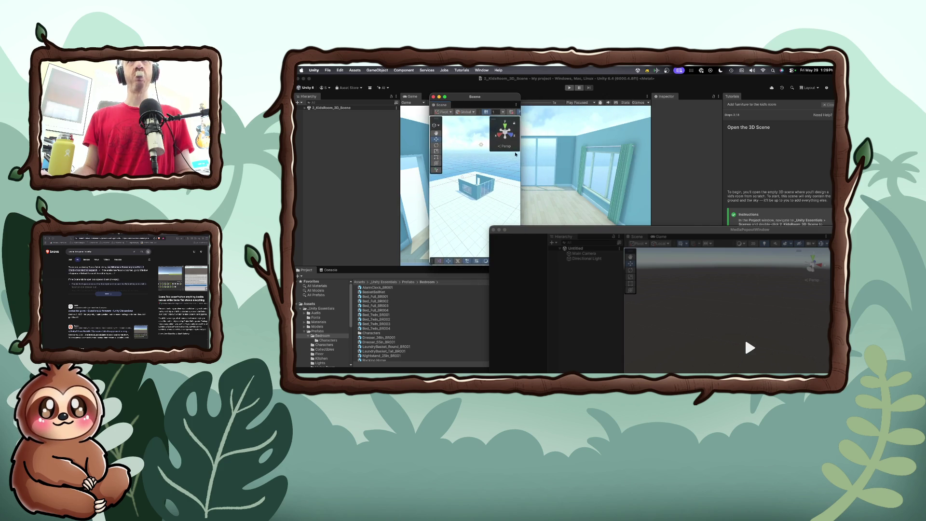
drag(520, 154, 671, 163)
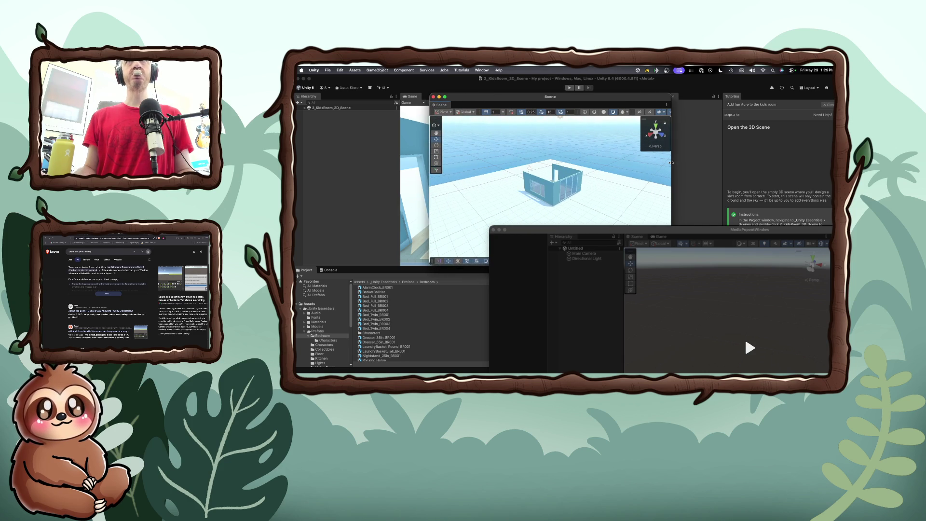
drag(555, 226, 591, 224)
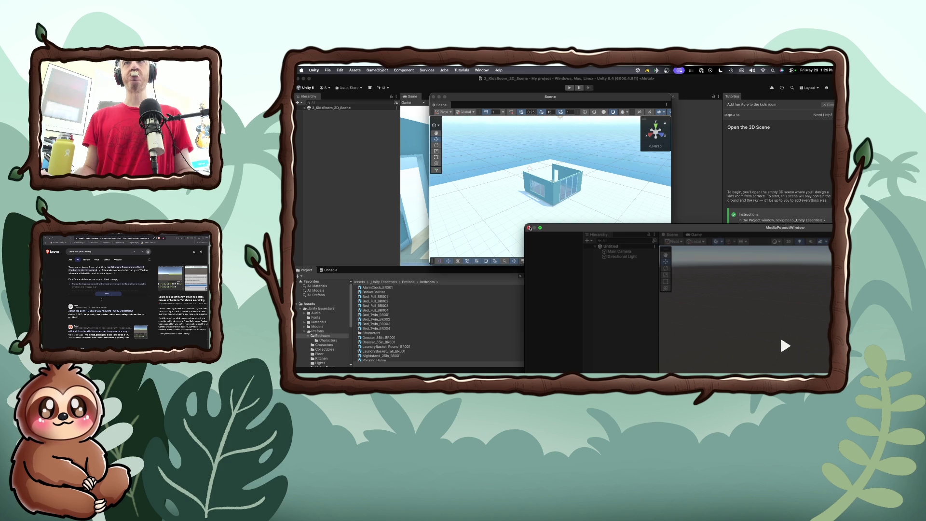
click(529, 229)
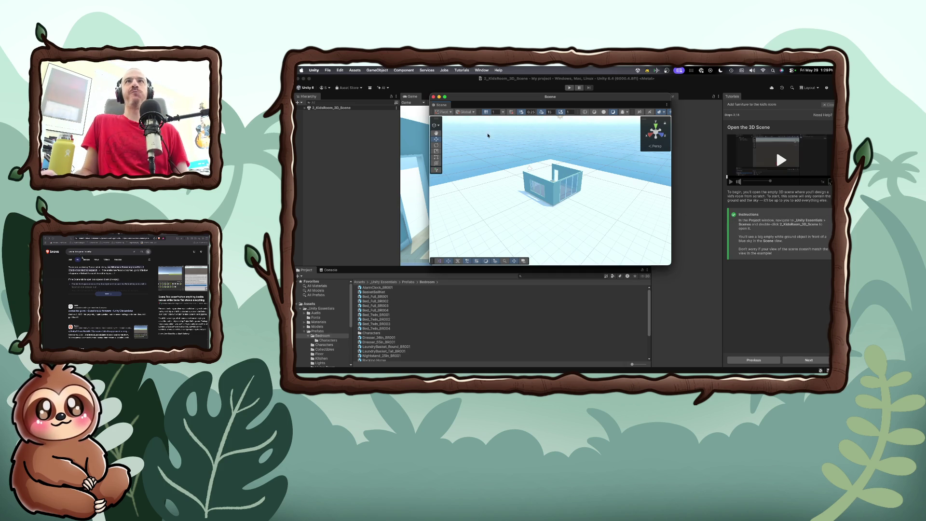
drag(442, 105, 423, 96)
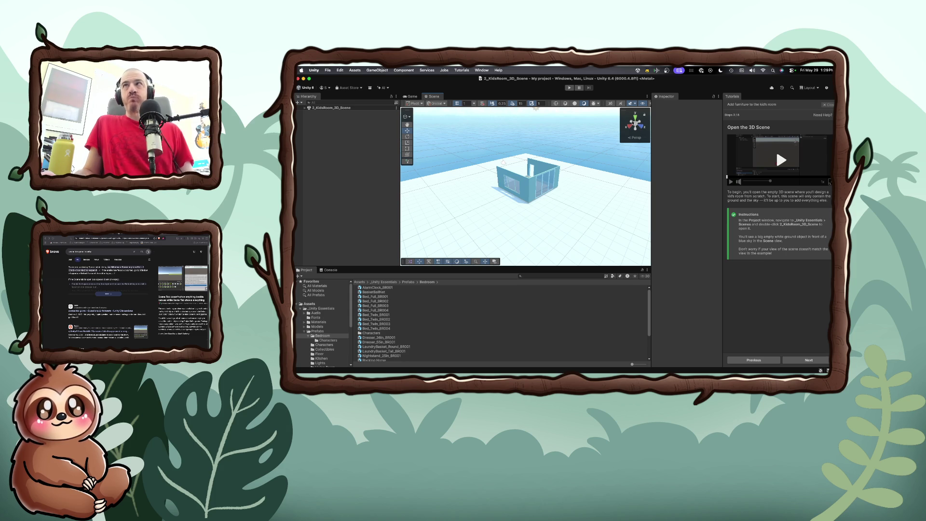
Step: Toggle Iso and snap to a side view with the gizmo, then orbit and zoom onto the bedroom
click(635, 124)
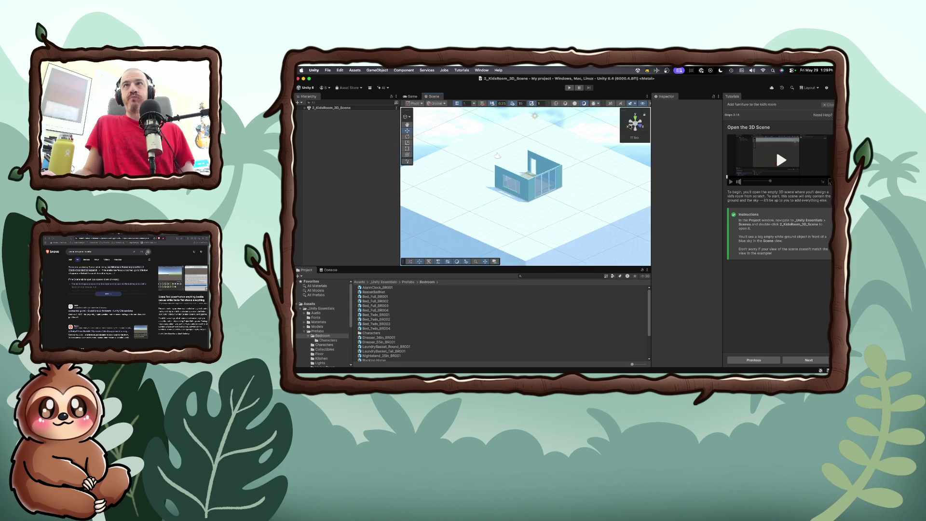
click(635, 119)
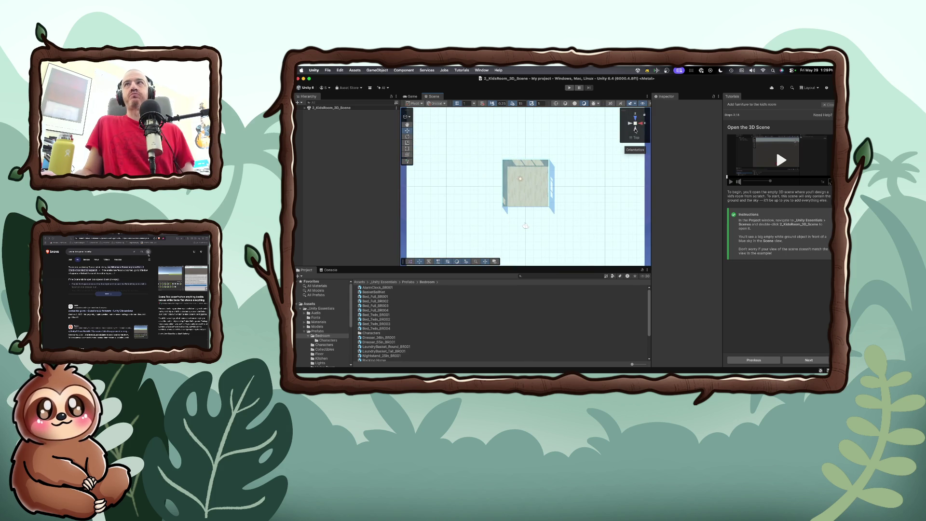
click(635, 129)
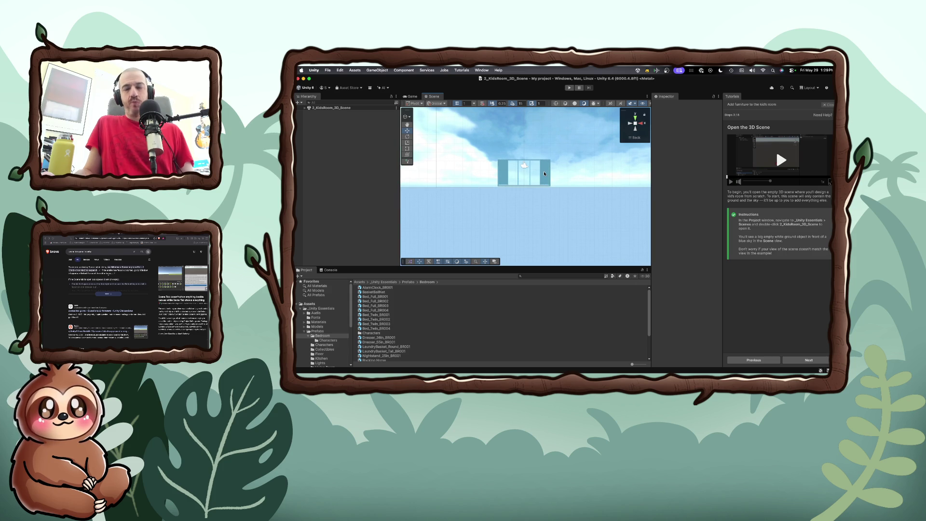
drag(545, 173, 544, 175)
drag(541, 180, 546, 174)
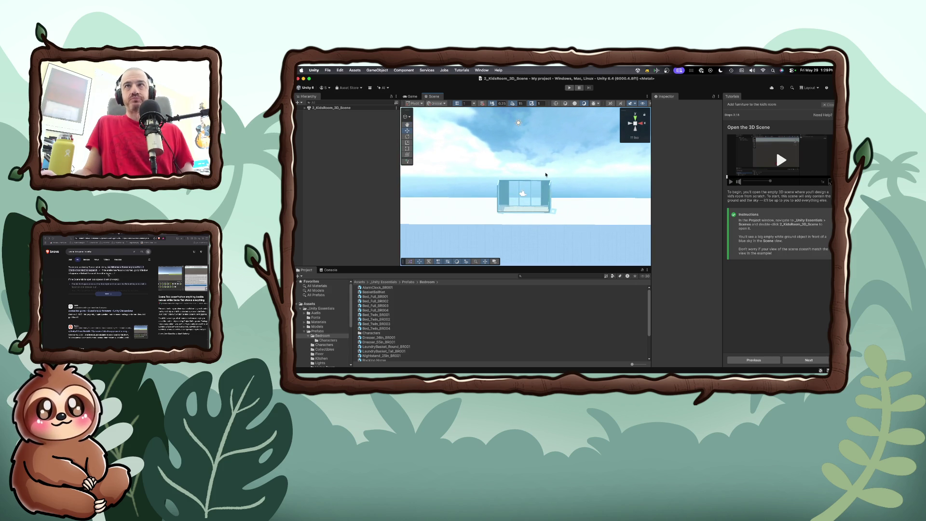
scroll(527, 201, up, 5)
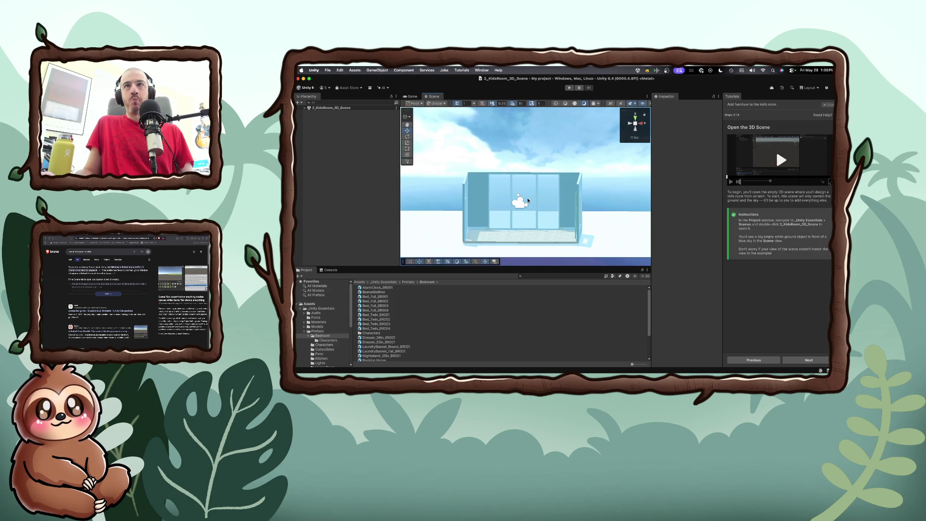
drag(529, 199, 525, 201)
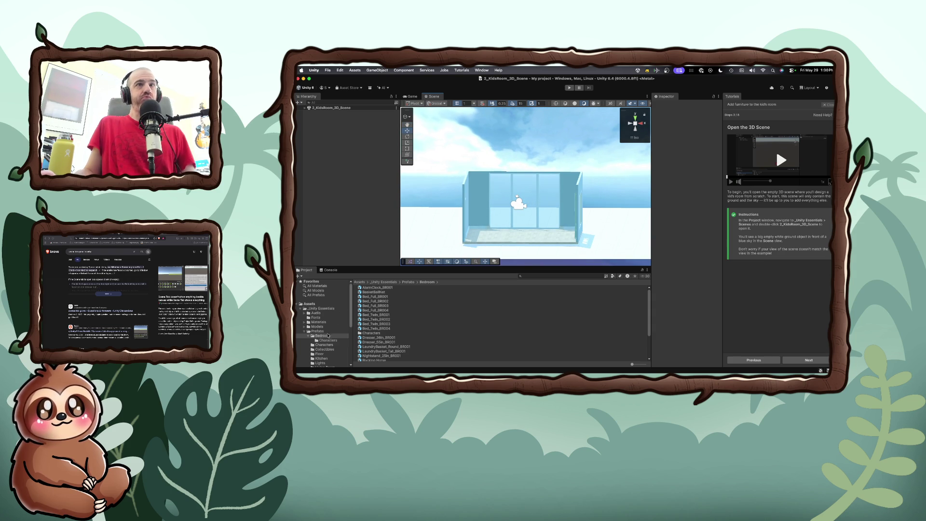
click(378, 297)
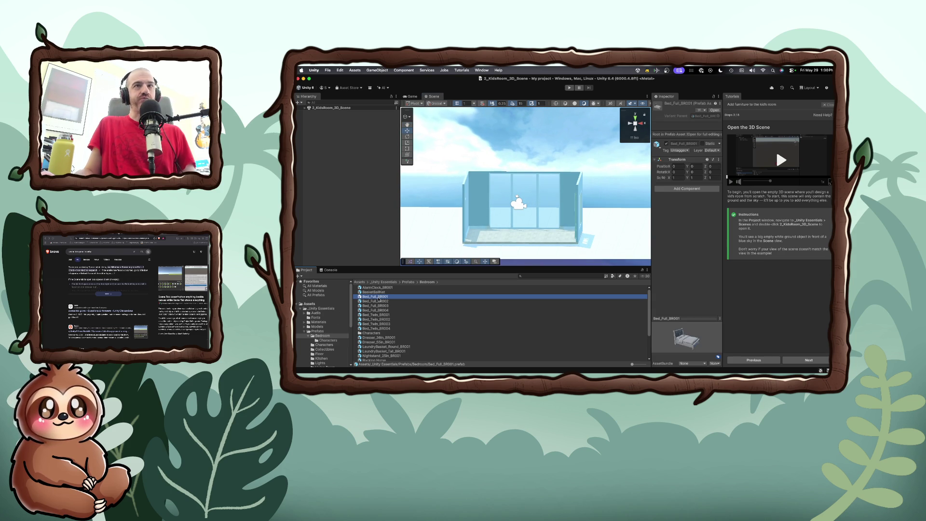
Step: Place Bed_Full_BR001 in the bedroom and rotate it about 69 degrees on Y along the left wall
mouse_move(379, 298)
mouse_down()
mouse_move(485, 248)
mouse_move(490, 236)
mouse_up()
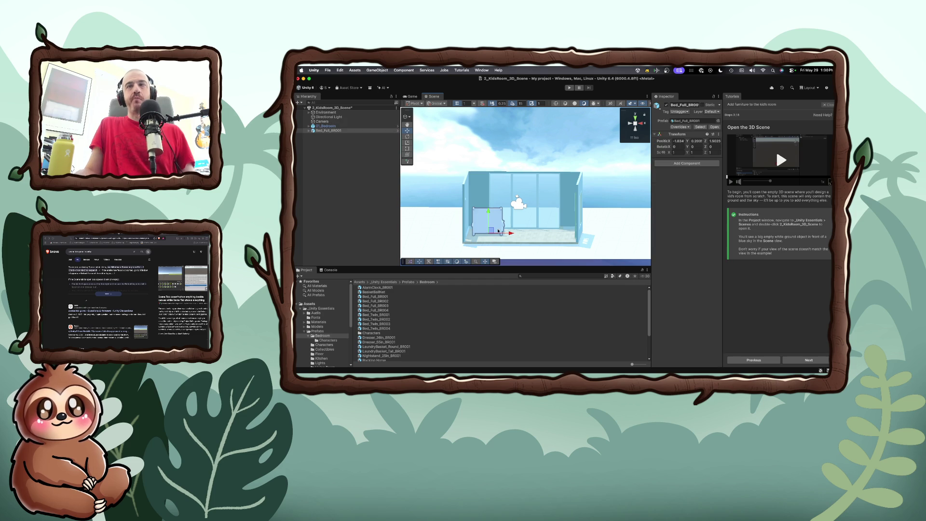
scroll(501, 233, up, 2)
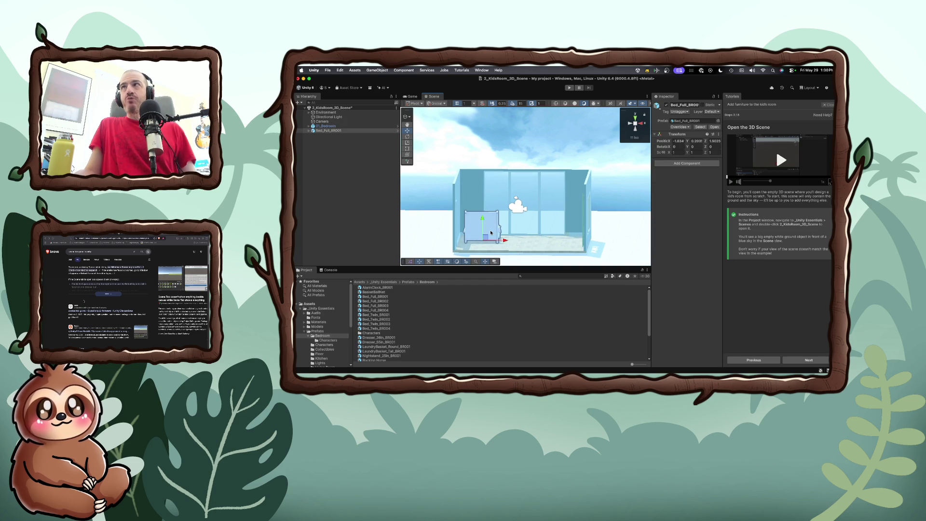
click(474, 222)
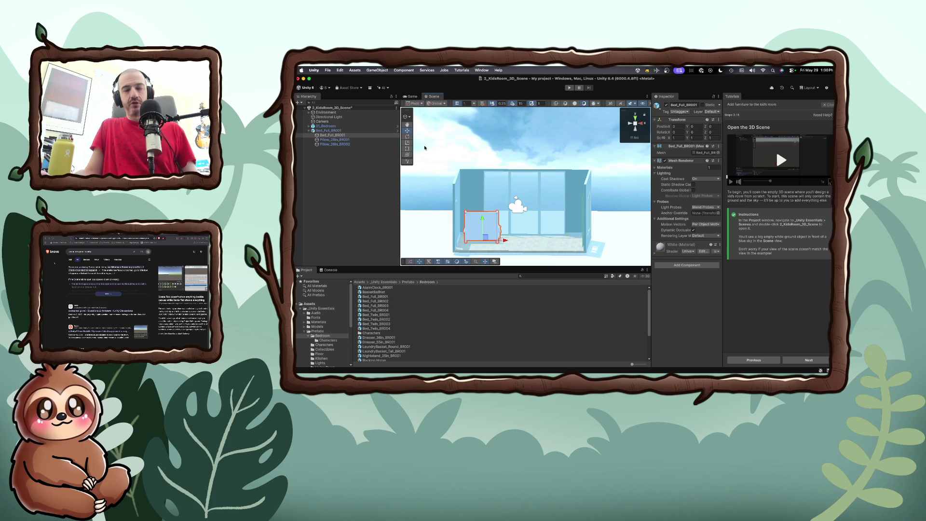
key(e)
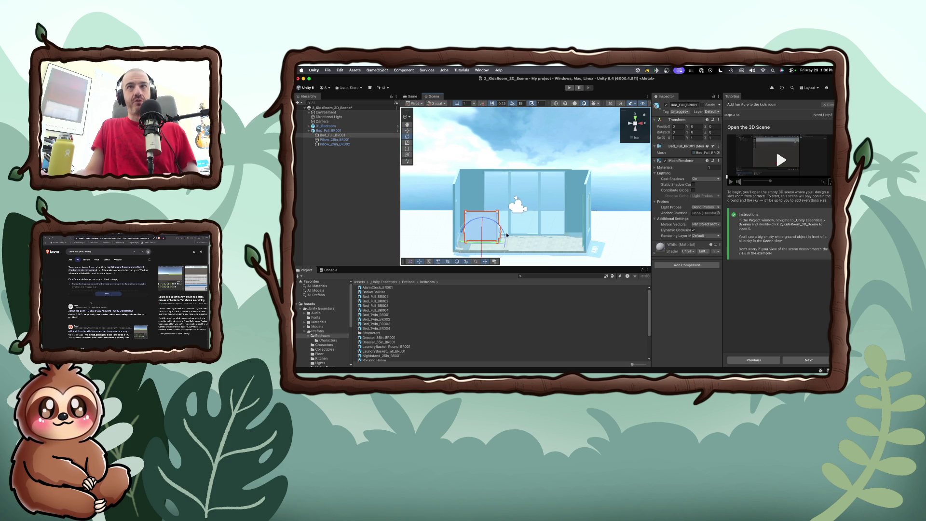
drag(500, 245, 441, 241)
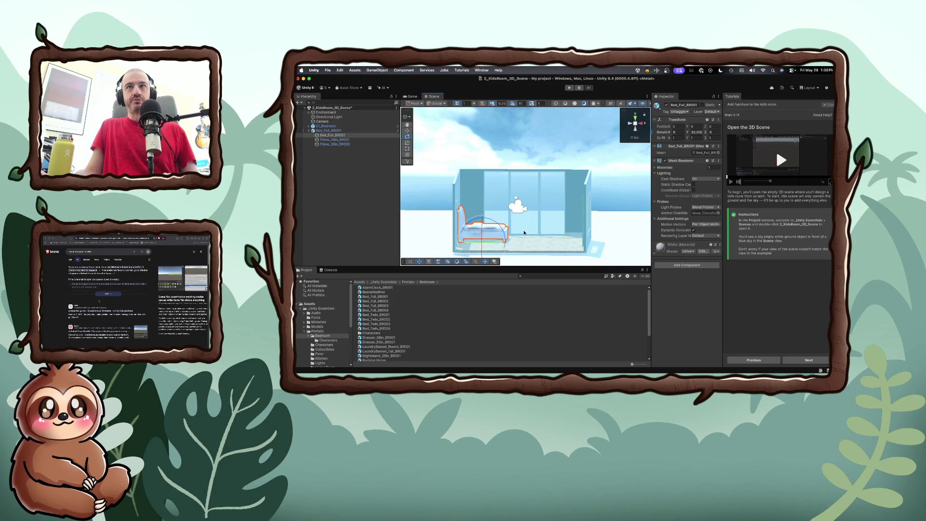
mouse_move(522, 232)
mouse_down()
mouse_move(439, 246)
mouse_move(414, 311)
mouse_up()
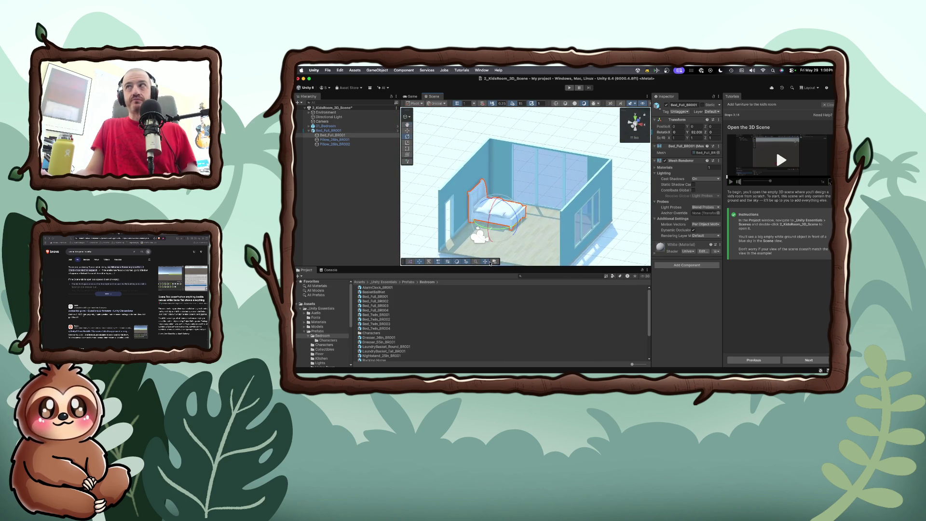
Step: Advance the tutorial to step 7, 'Decorate with more furniture', and start its video
click(809, 360)
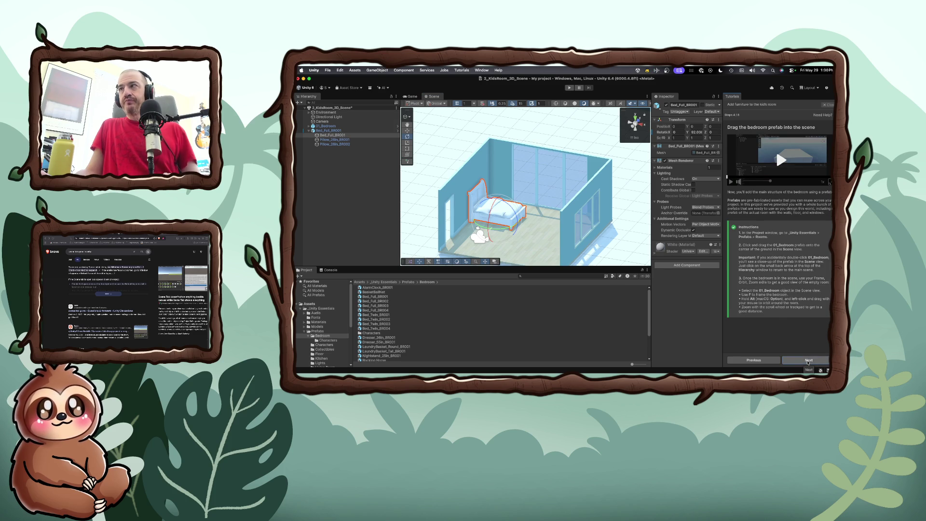
click(809, 361)
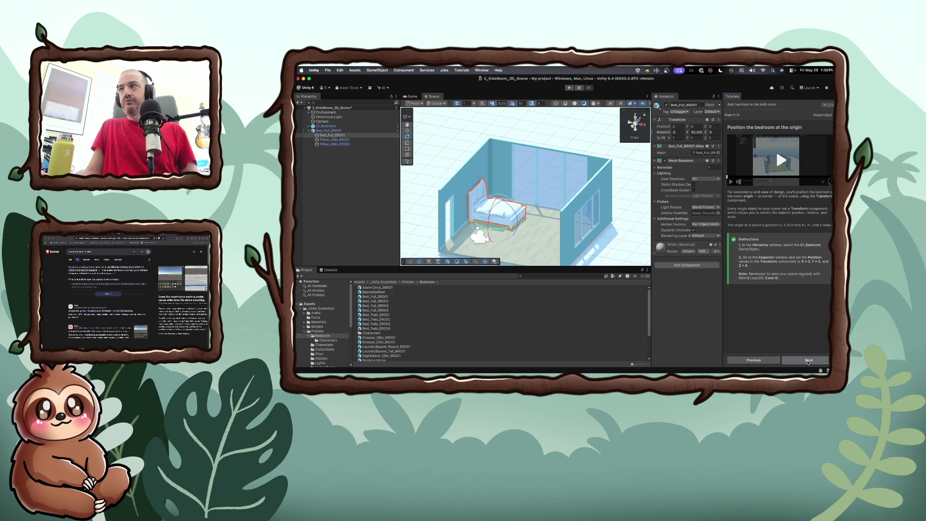
click(809, 361)
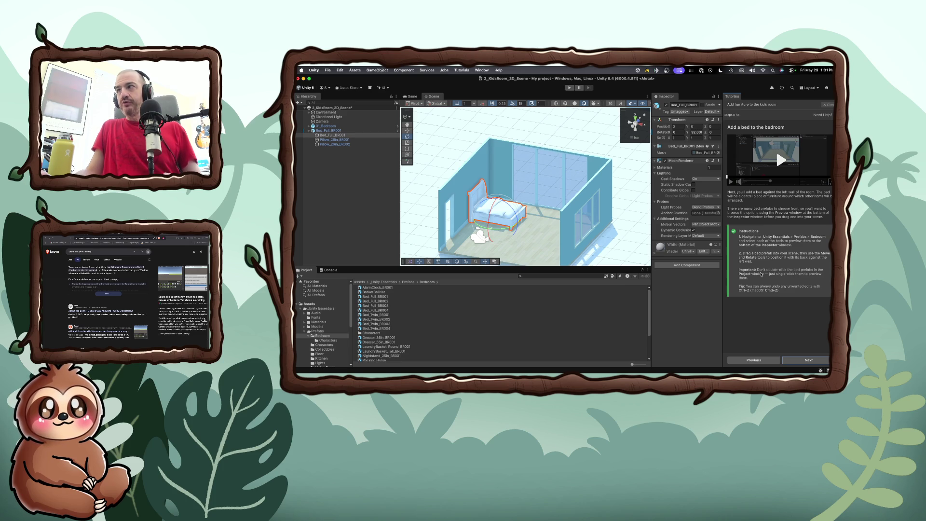
mouse_move(488, 224)
mouse_down()
mouse_move(450, 227)
mouse_move(530, 207)
mouse_move(507, 221)
mouse_up()
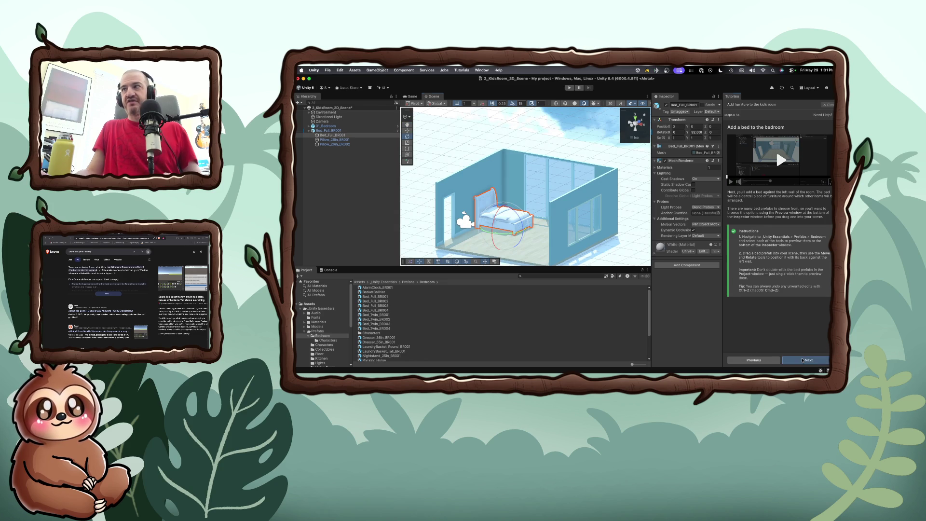
click(803, 360)
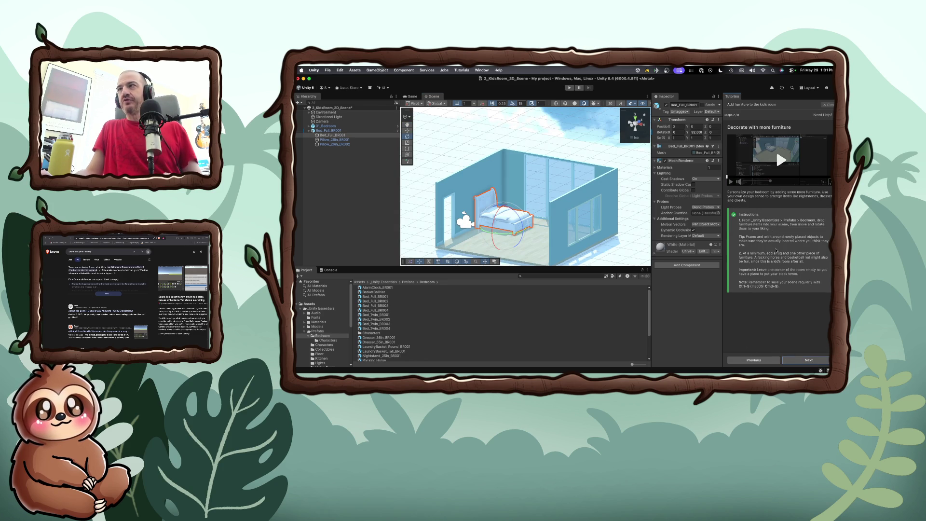
click(783, 164)
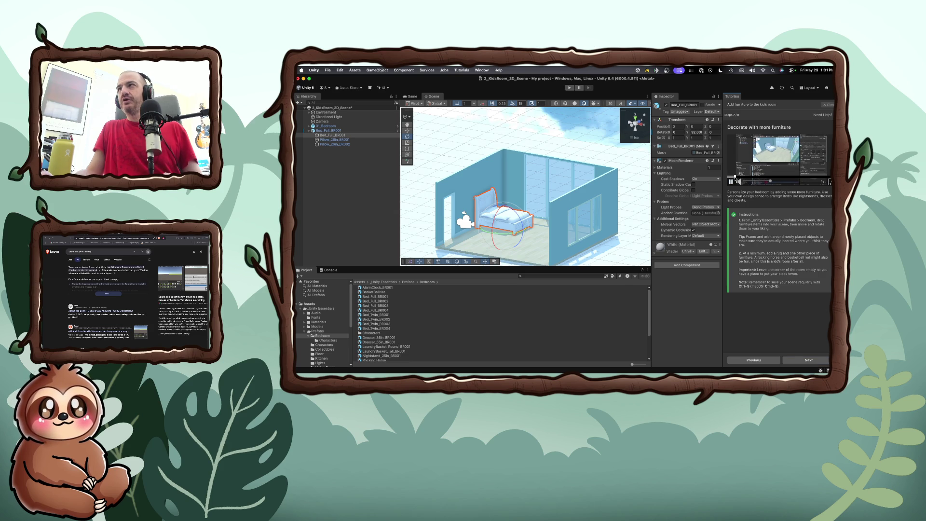
Step: Scrub the tutorial video back, orbit lower, and scroll the Bedroom prefabs down to the rugs
click(800, 178)
click(756, 178)
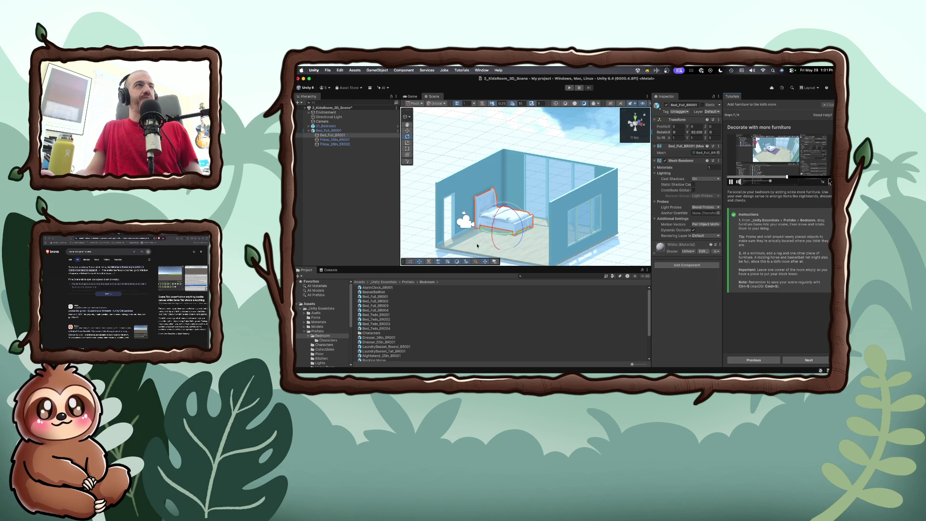
drag(477, 247, 428, 265)
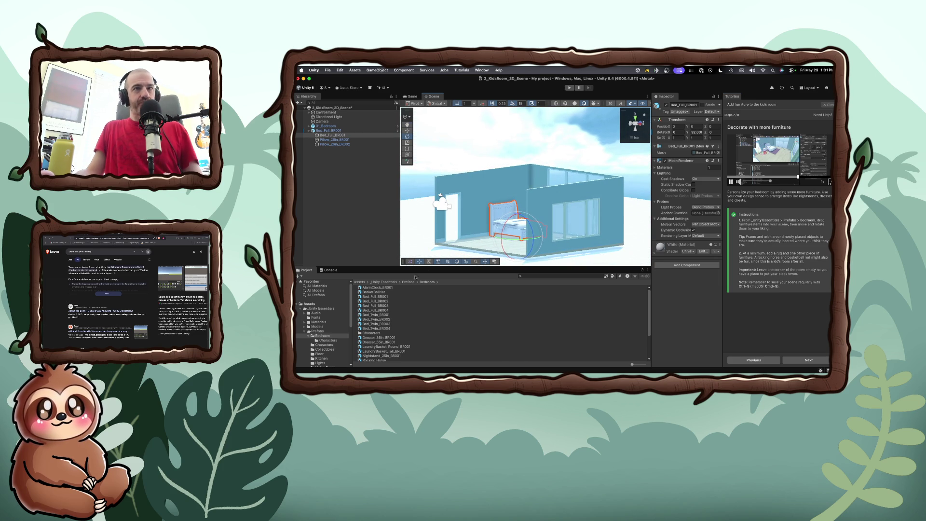
scroll(384, 334, down, 3)
scroll(384, 333, down, 5)
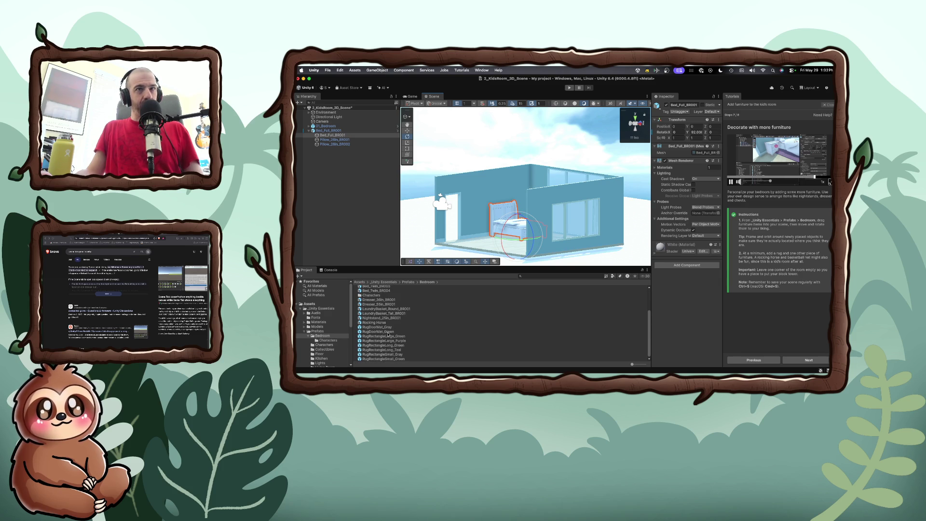
click(389, 328)
Step: Place the RugRectangleLarge_Purple rug on the bedroom floor, undoing a trial rotation
click(390, 332)
click(389, 340)
drag(487, 236, 559, 240)
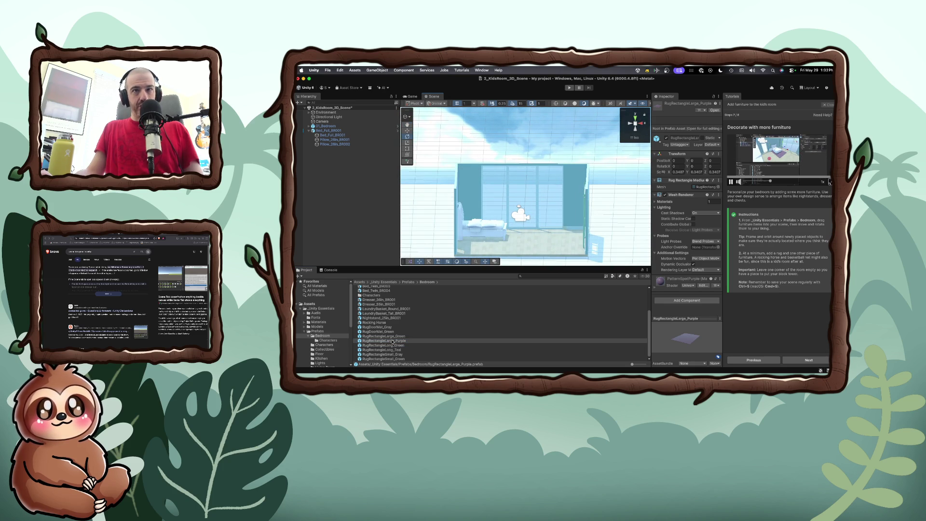
mouse_move(392, 341)
mouse_down()
mouse_move(405, 289)
mouse_move(514, 239)
mouse_move(544, 240)
mouse_up()
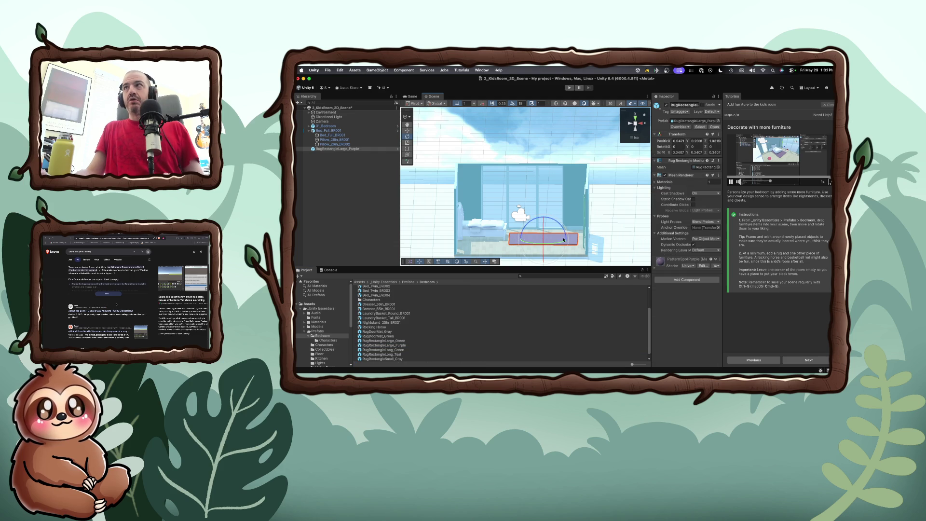
mouse_move(651, 164)
mouse_down()
mouse_move(620, 124)
mouse_move(648, 144)
mouse_up()
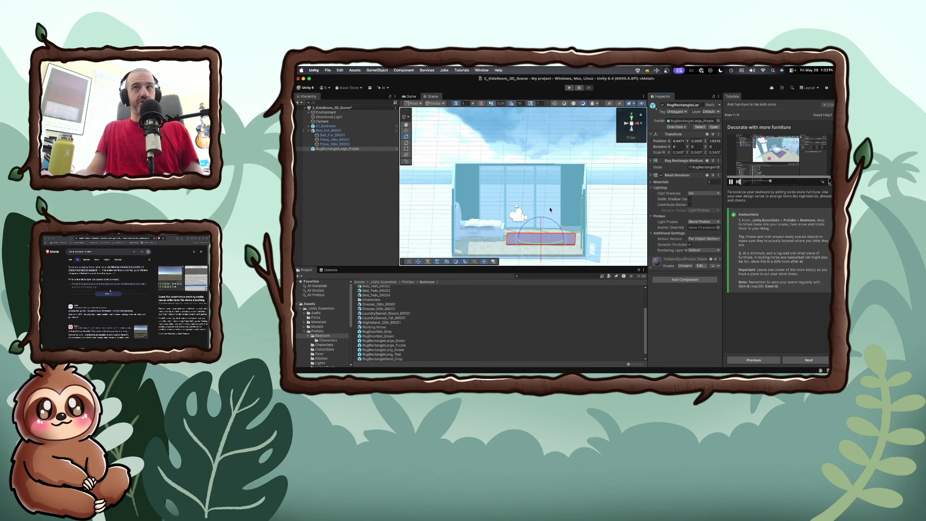
drag(540, 241, 548, 246)
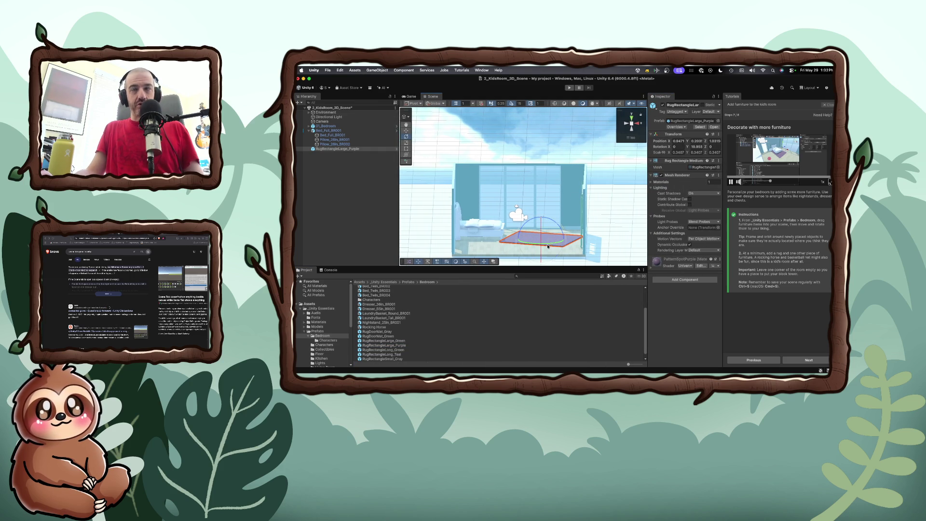
key(super+z)
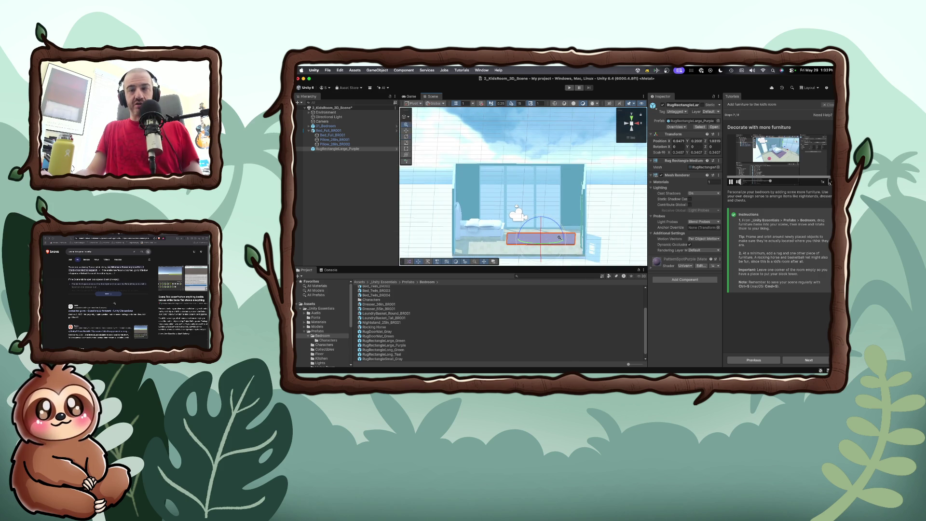
scroll(560, 238, down, 1)
Step: Pan and reframe the Scene view to look down on the room from directly above
mouse_move(557, 240)
mouse_down()
mouse_move(402, 289)
mouse_move(414, 305)
mouse_up()
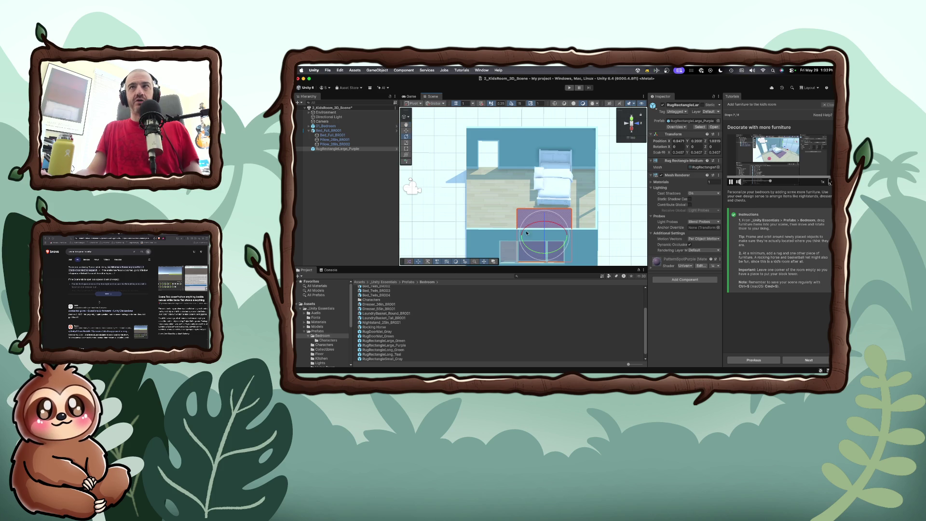
key(2)
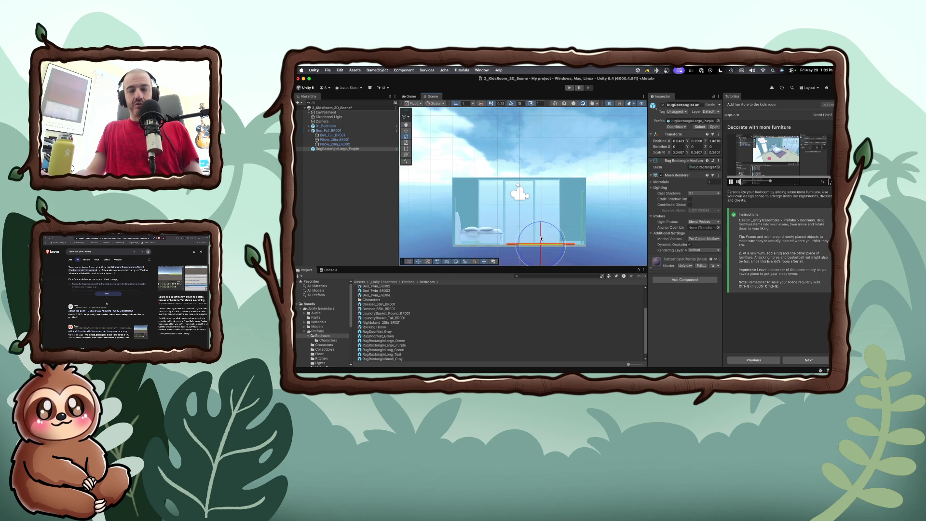
mouse_move(540, 238)
mouse_down()
mouse_move(529, 242)
mouse_move(559, 230)
mouse_up()
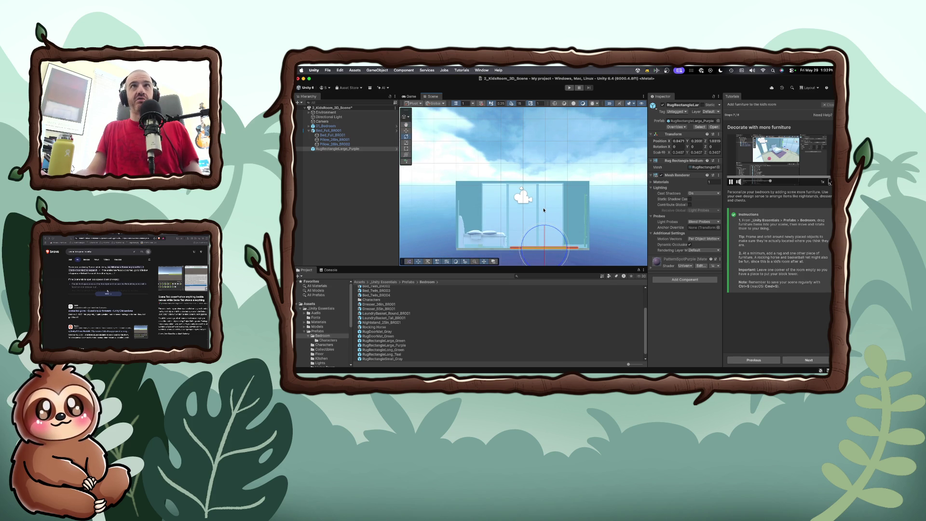
click(406, 124)
drag(565, 214, 563, 215)
scroll(520, 229, down, 3)
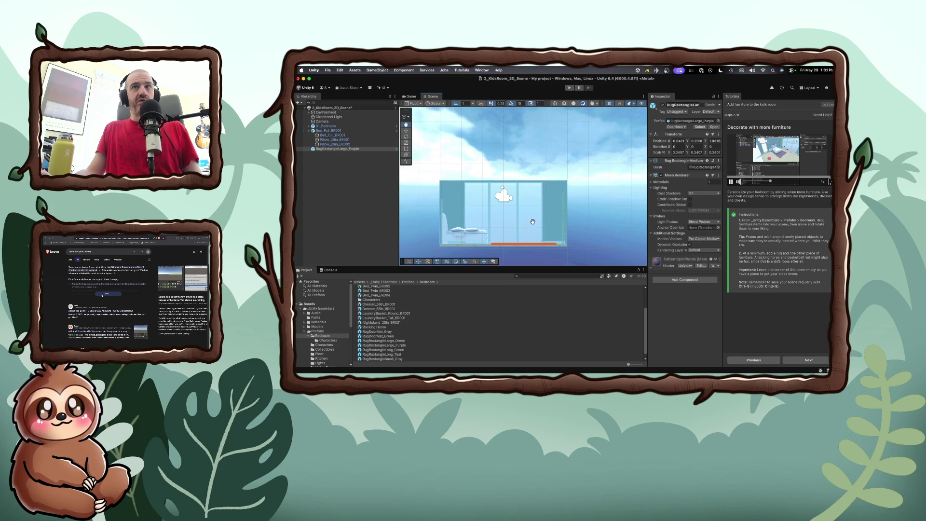
scroll(536, 215, up, 1)
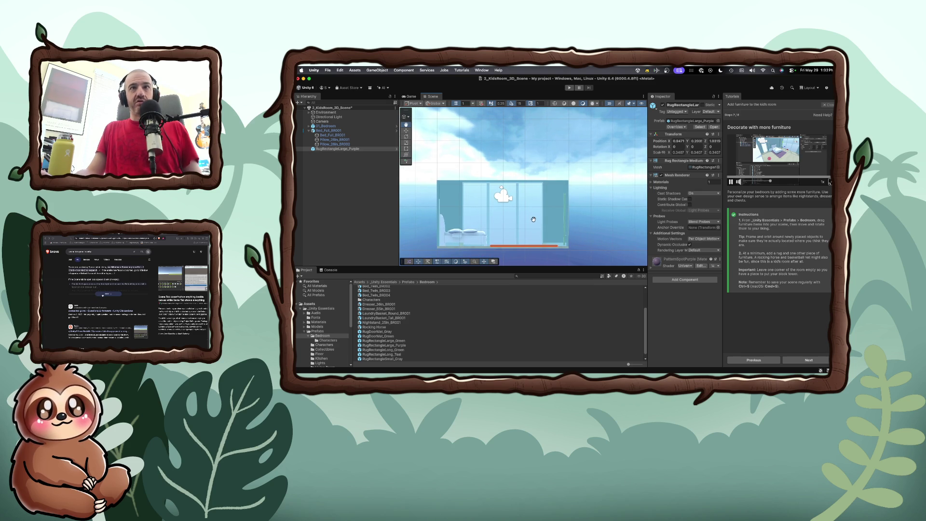
mouse_move(526, 212)
mouse_down()
mouse_move(525, 233)
mouse_move(525, 209)
mouse_up()
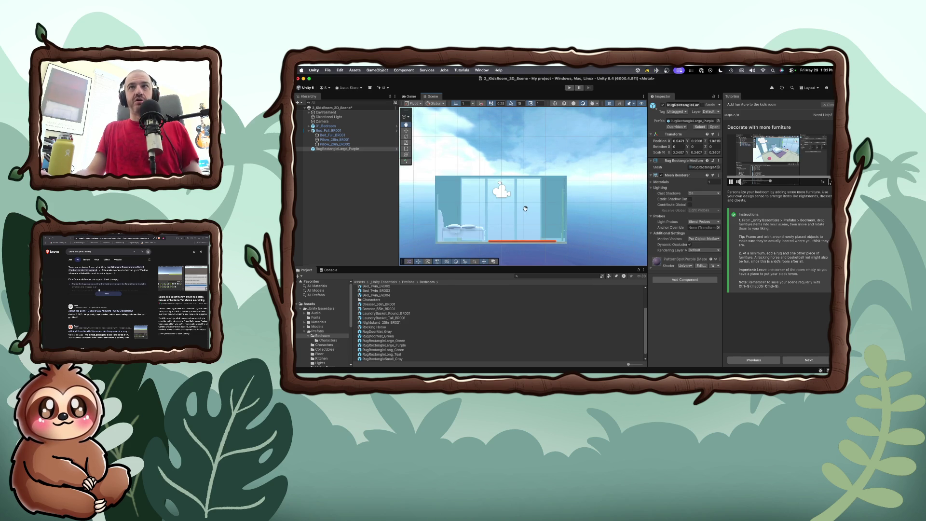
key(f)
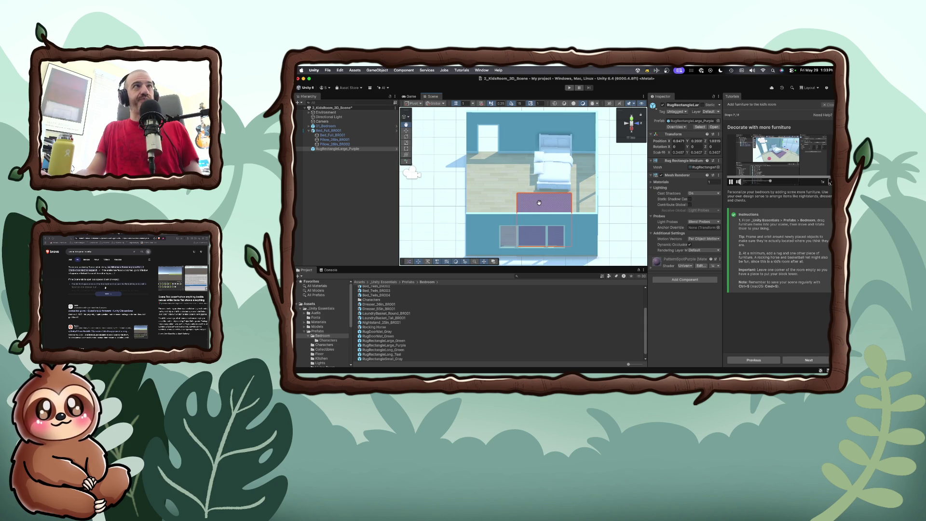
Step: Slide the RugRectangleLarge_Purple rug along its Z axis to Position Z 1.32
click(367, 149)
click(406, 131)
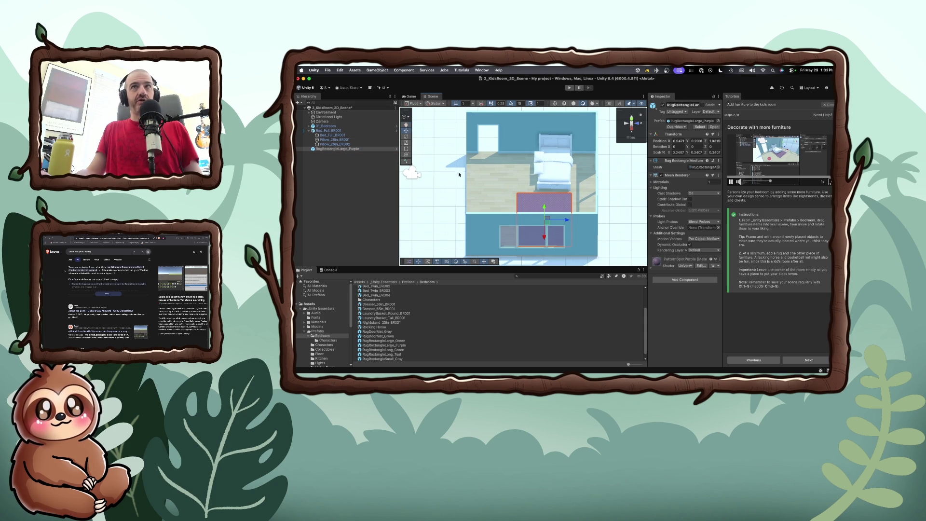
drag(552, 220, 559, 221)
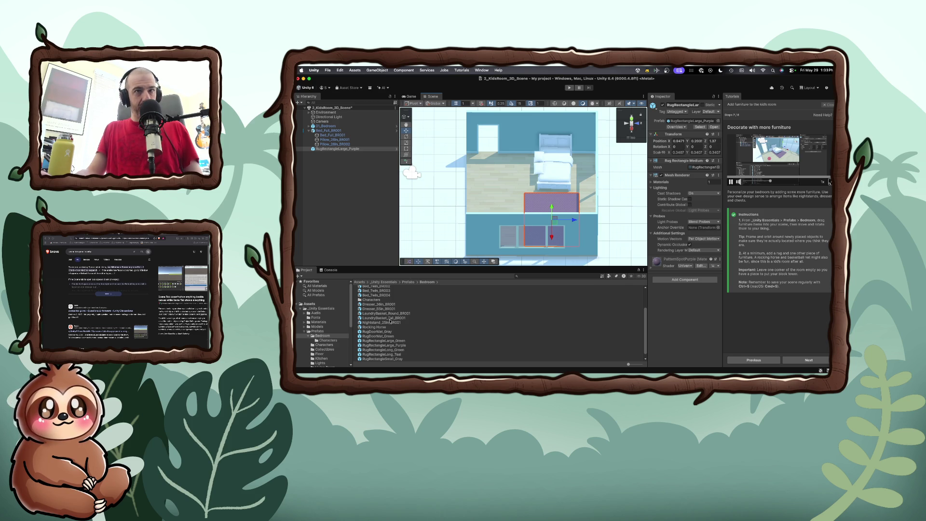
scroll(384, 332, up, 1)
scroll(384, 332, down, 1)
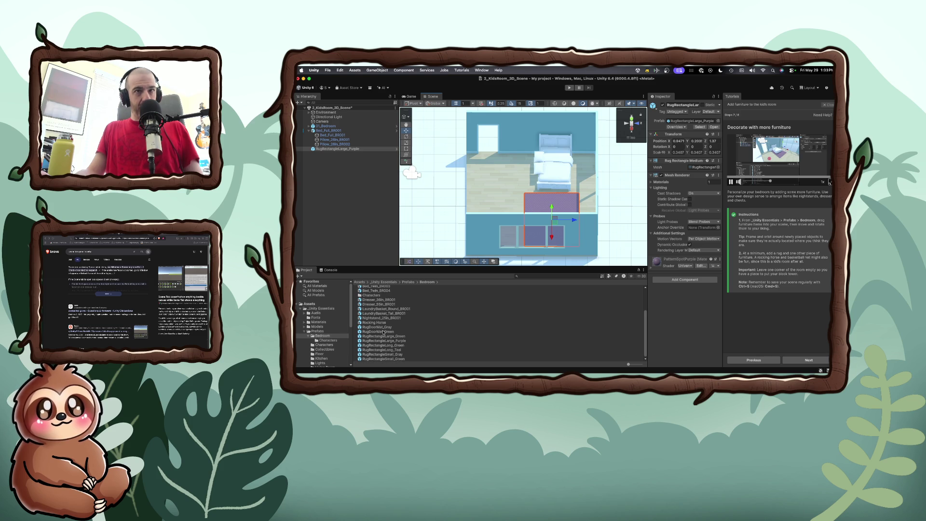
scroll(383, 332, up, 1)
scroll(384, 333, up, 3)
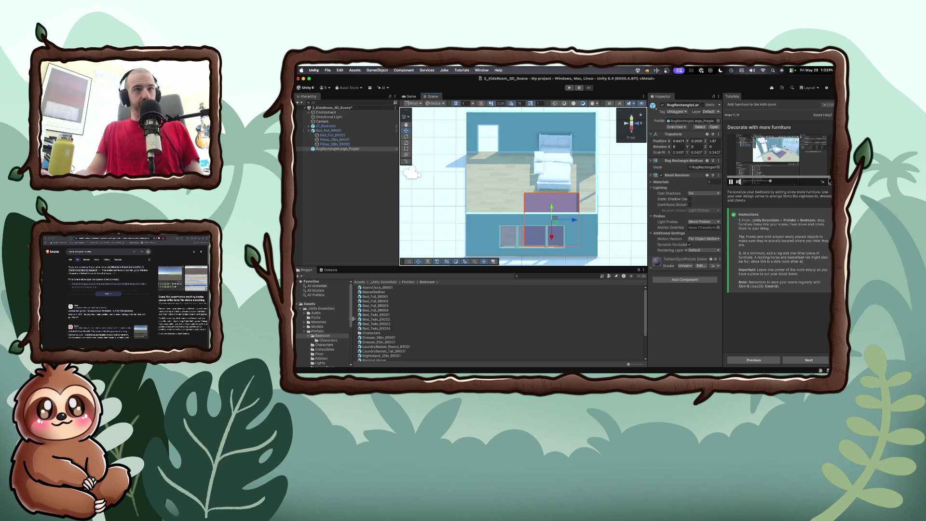
Step: Return to the Bedroom prefabs folder and select Nightstand_25in_BR001 to preview it
click(319, 340)
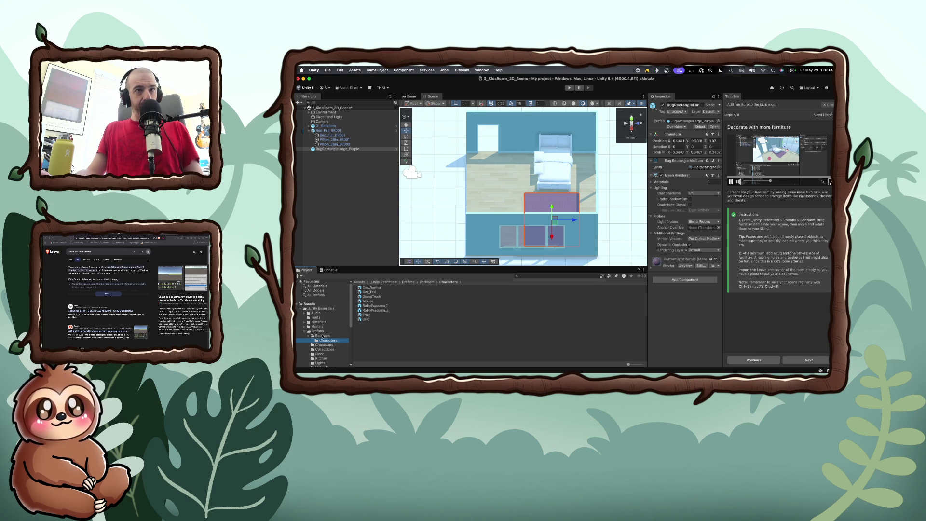
click(323, 336)
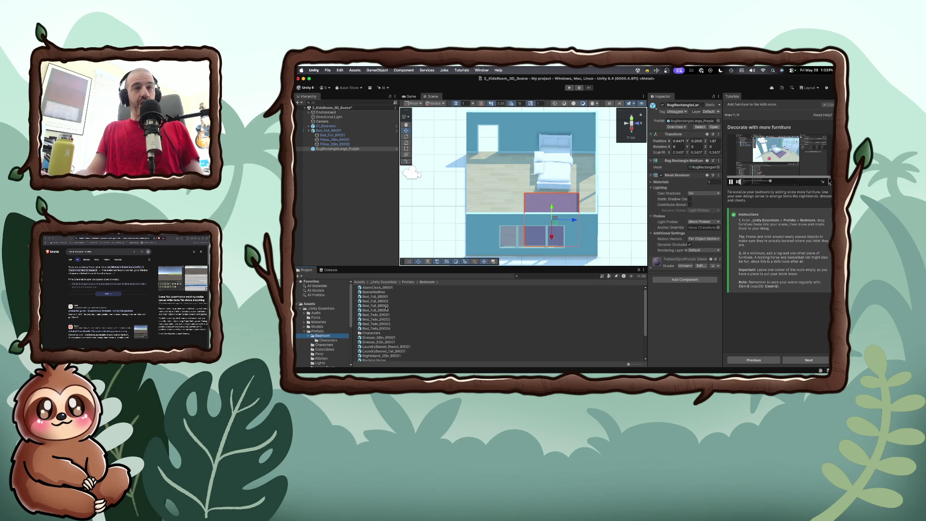
scroll(386, 312, down, 2)
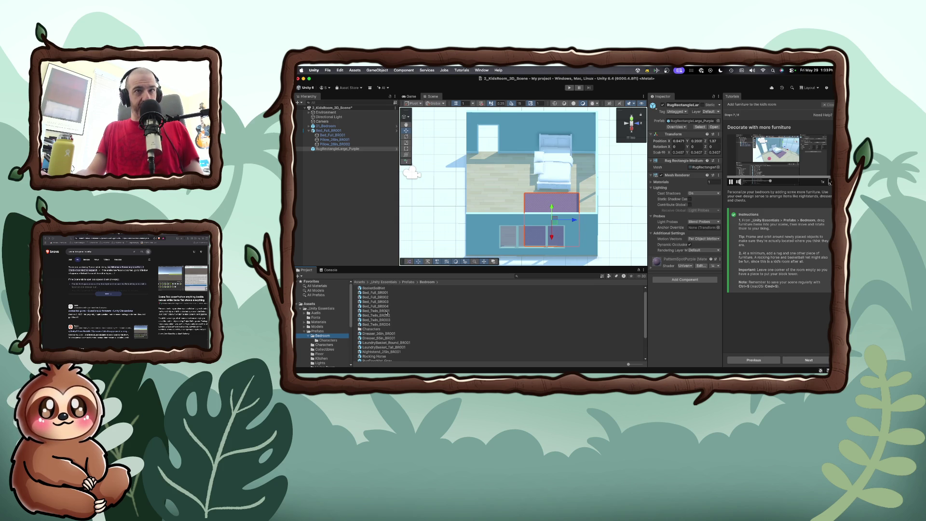
scroll(386, 312, down, 3)
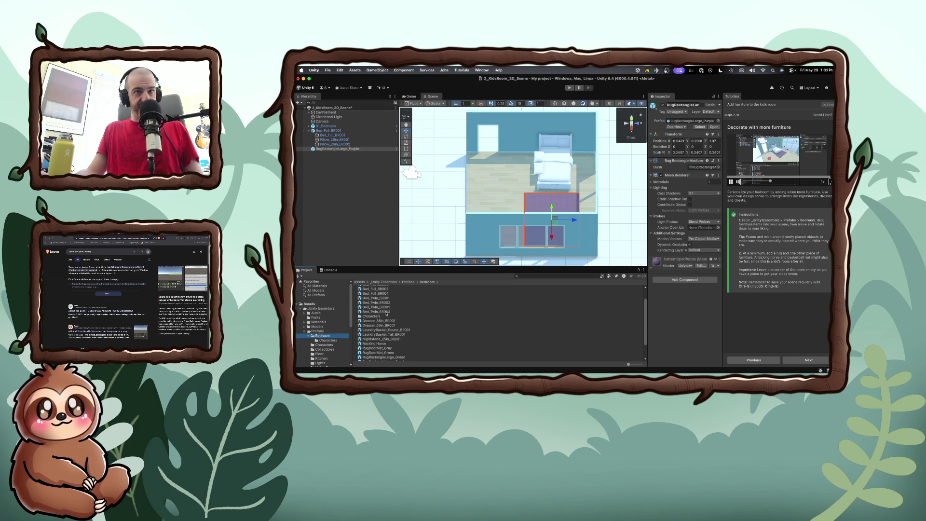
click(386, 332)
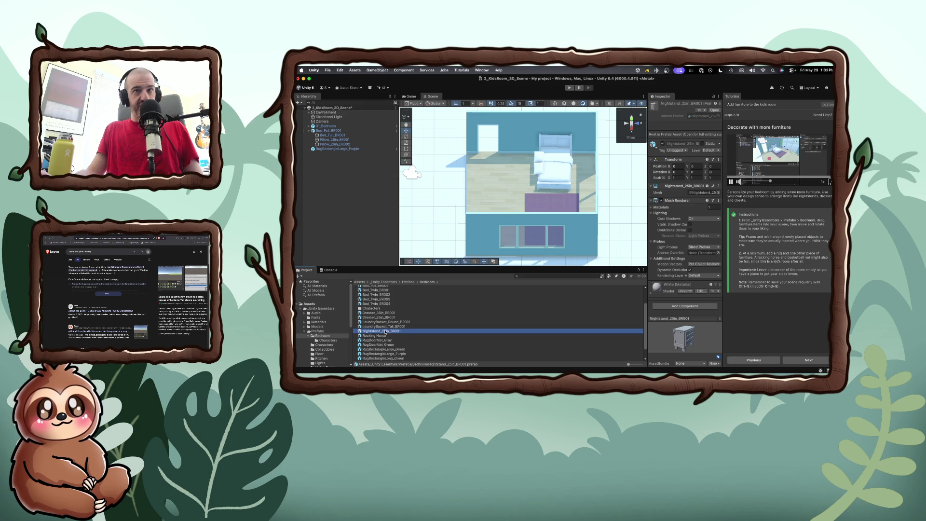
Step: Place Nightstand_25in_BR001 in the bedroom and rotate it to 90 degrees on Y
mouse_move(386, 332)
mouse_down()
mouse_move(487, 164)
mouse_move(525, 155)
mouse_move(525, 164)
mouse_up()
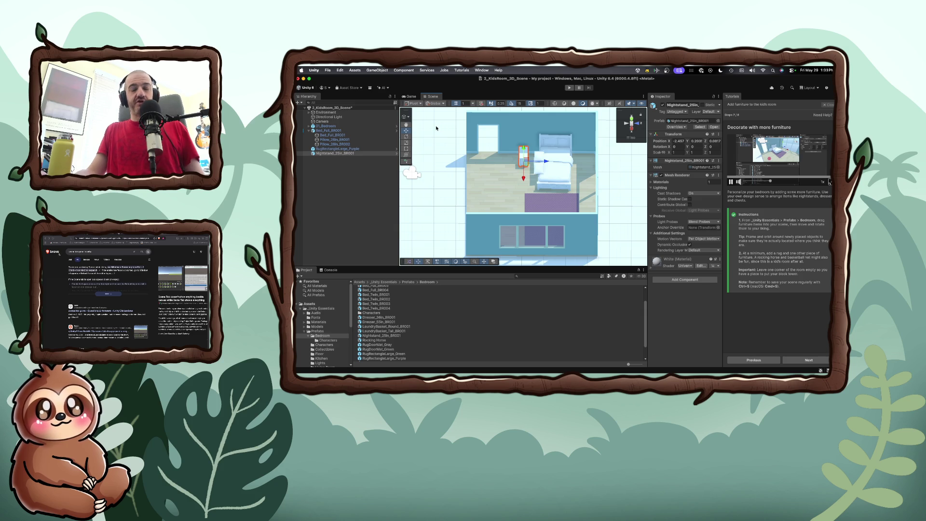
key(e)
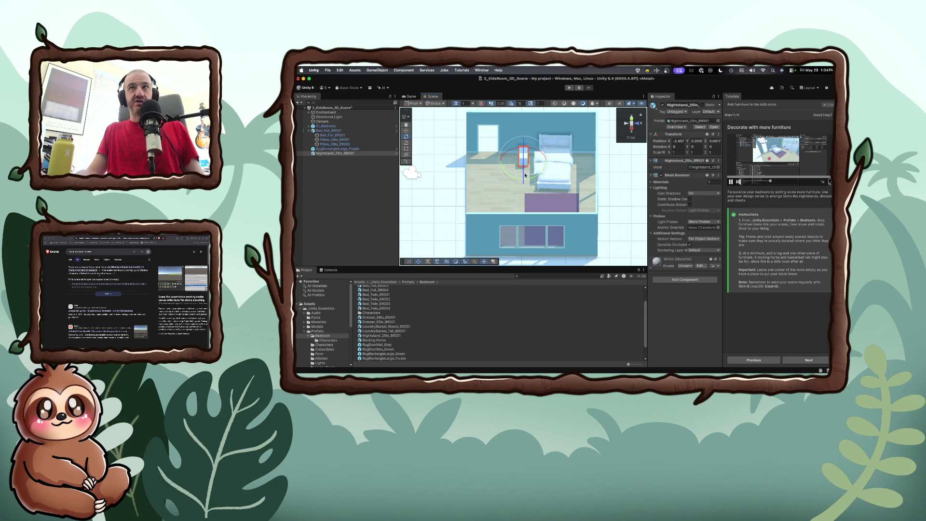
drag(530, 180, 452, 144)
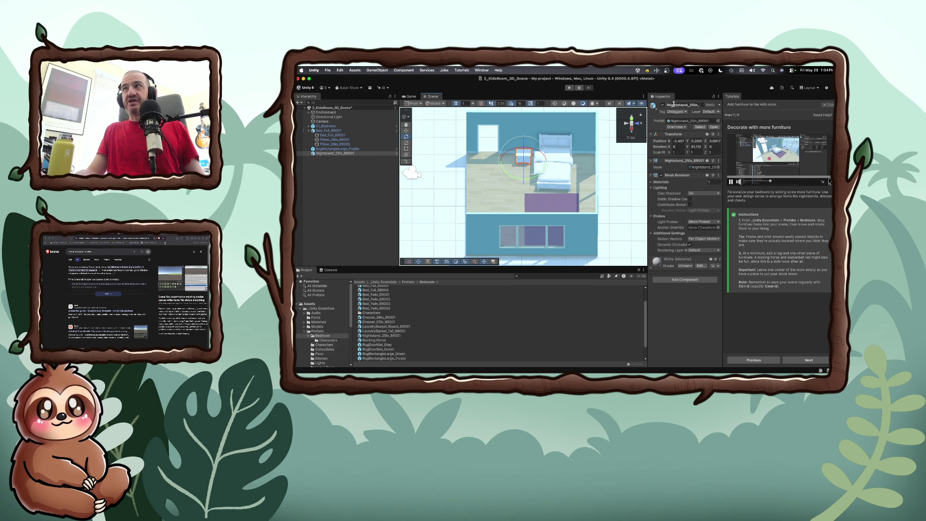
click(695, 147)
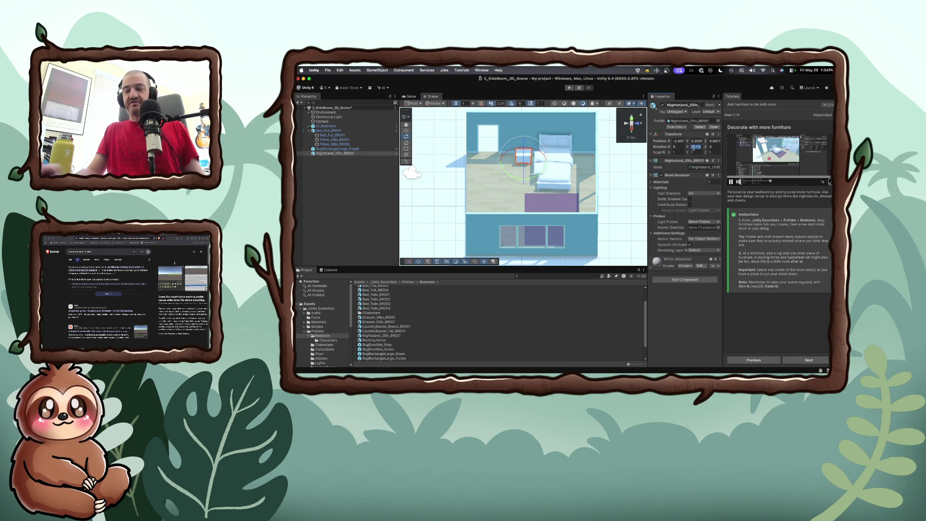
text(90)
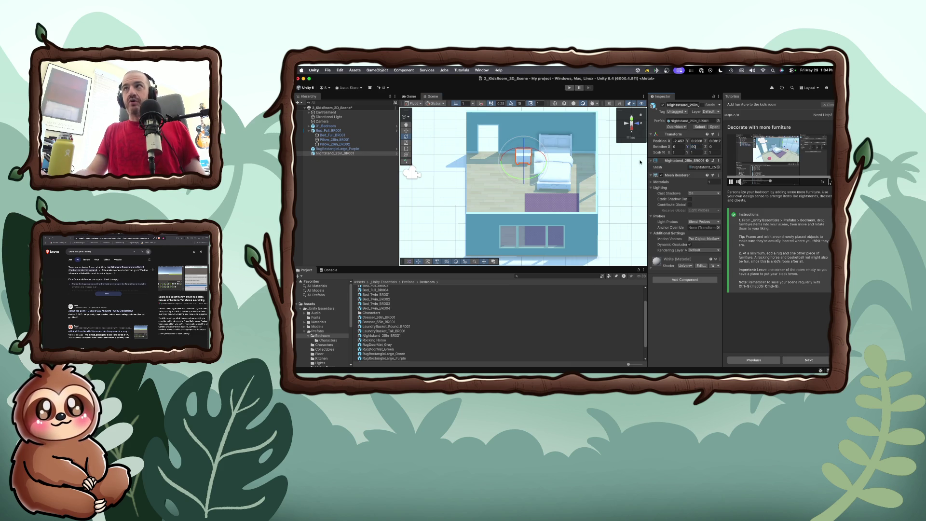
Step: Set the nightstand's Position X to 0 and push it against the back wall
click(679, 141)
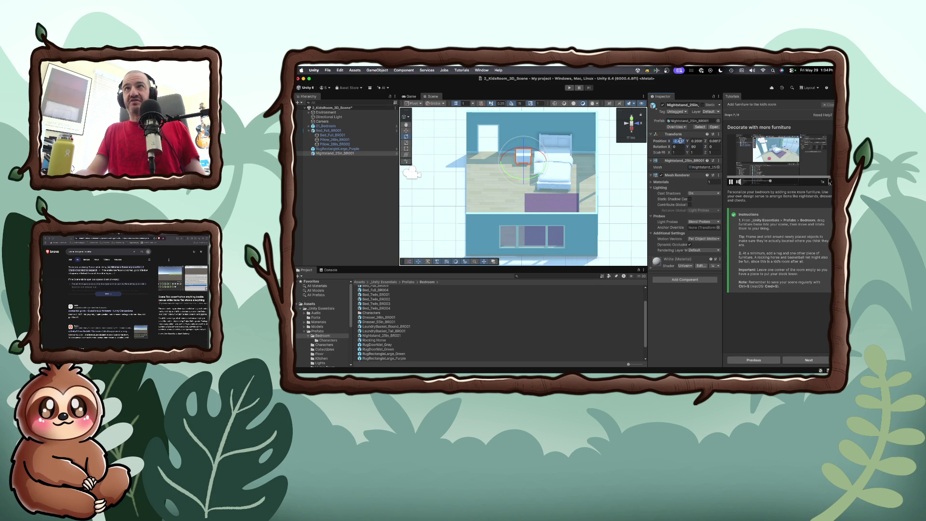
text(0)
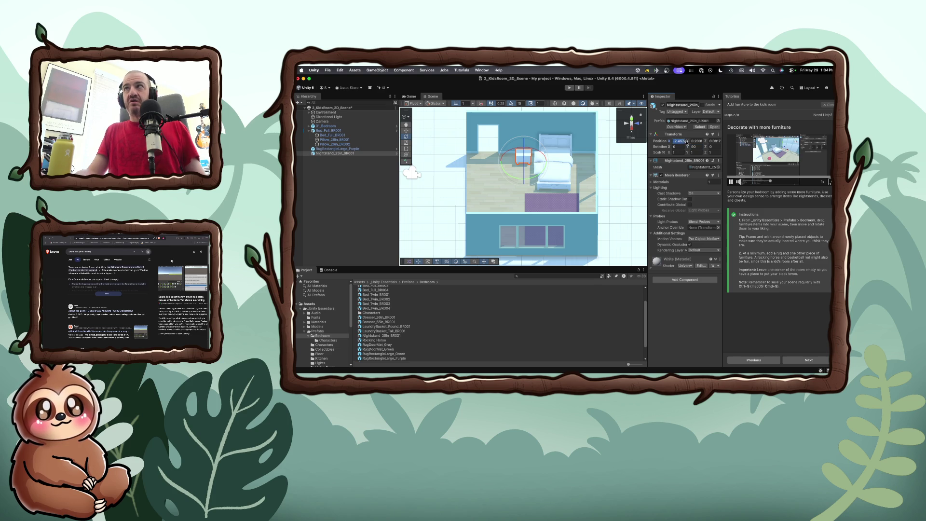
key(Return)
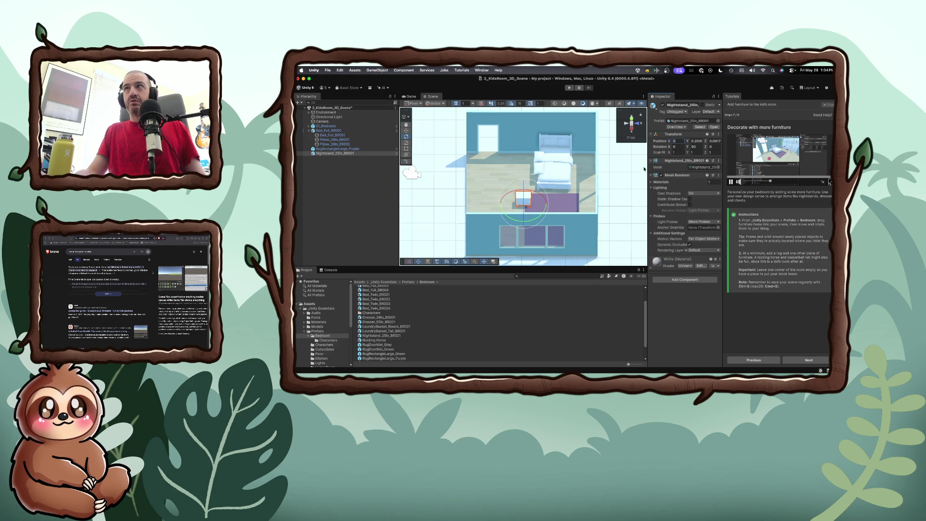
key(w)
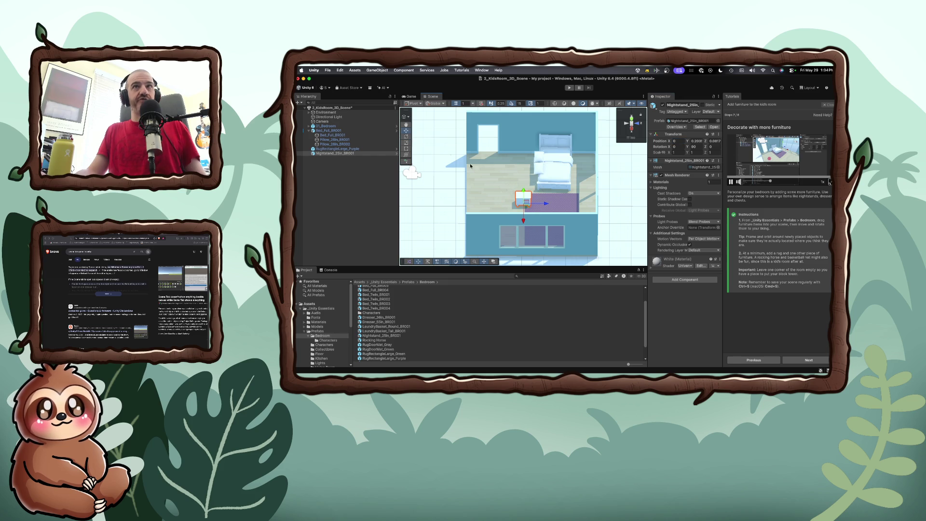
drag(526, 218, 521, 175)
Step: Set the Bed_Full_BR001 mesh child's Rotation Y to 90, then reselect the nightstand
click(555, 174)
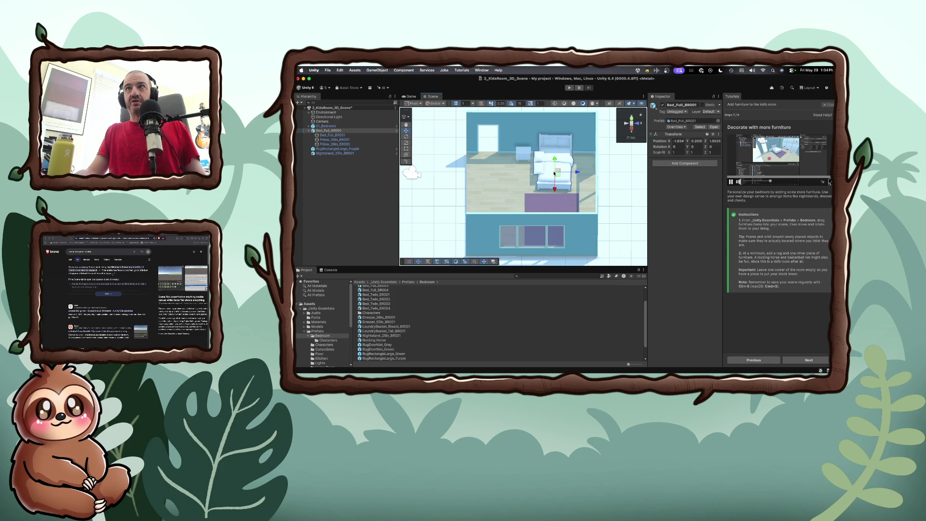
click(558, 141)
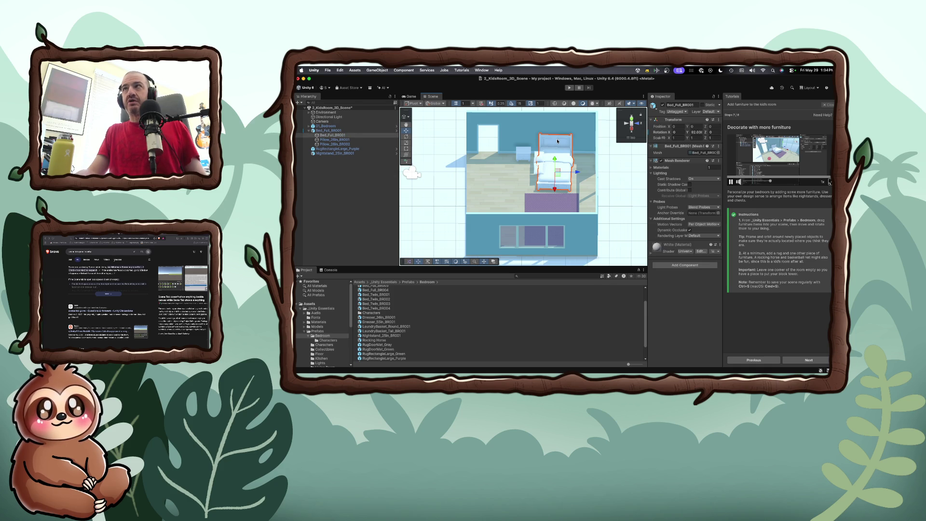
click(697, 132)
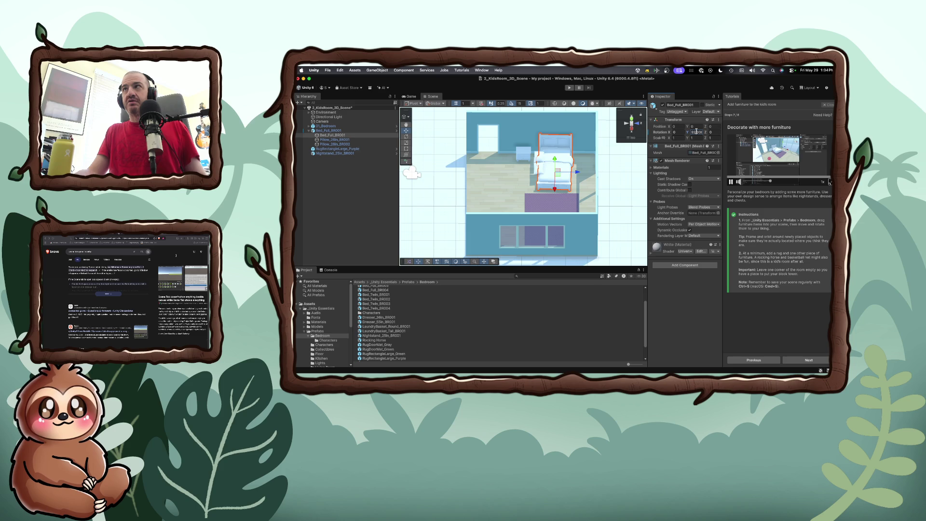
double_click(697, 132)
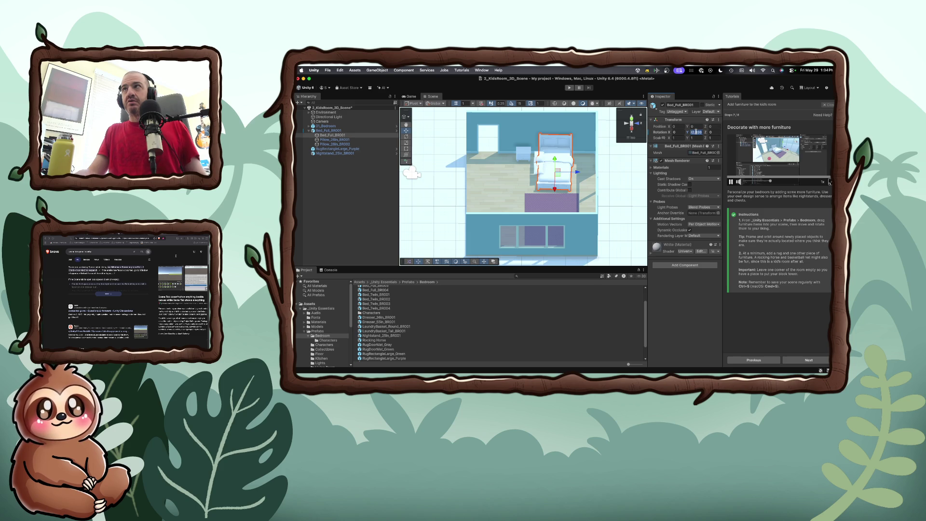
text(90)
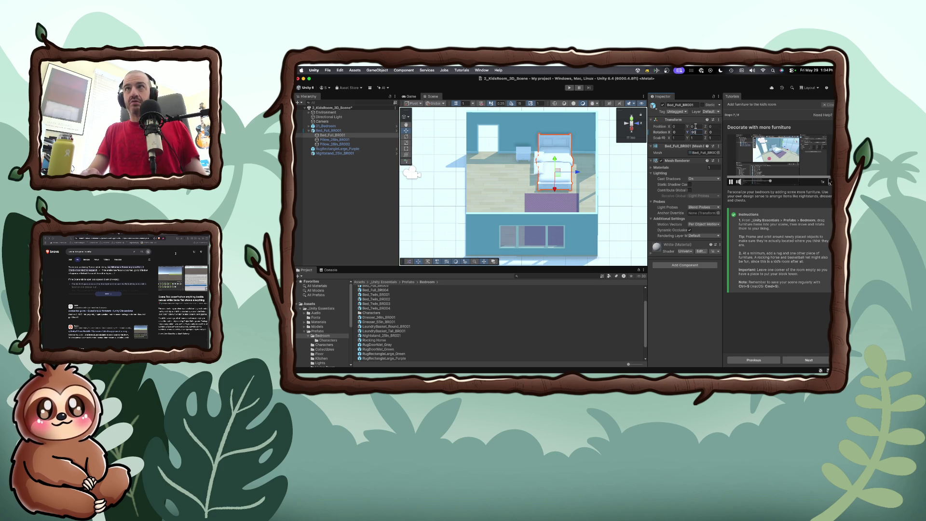
click(519, 156)
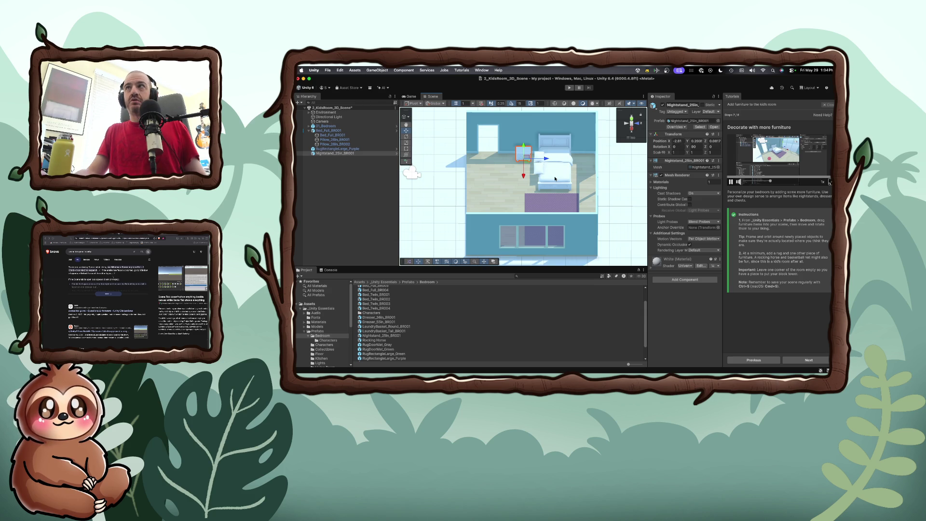
Step: Set the nightstand's Position X to -1.83, undoing an accidental oversized value
click(571, 174)
click(678, 141)
key(super+z)
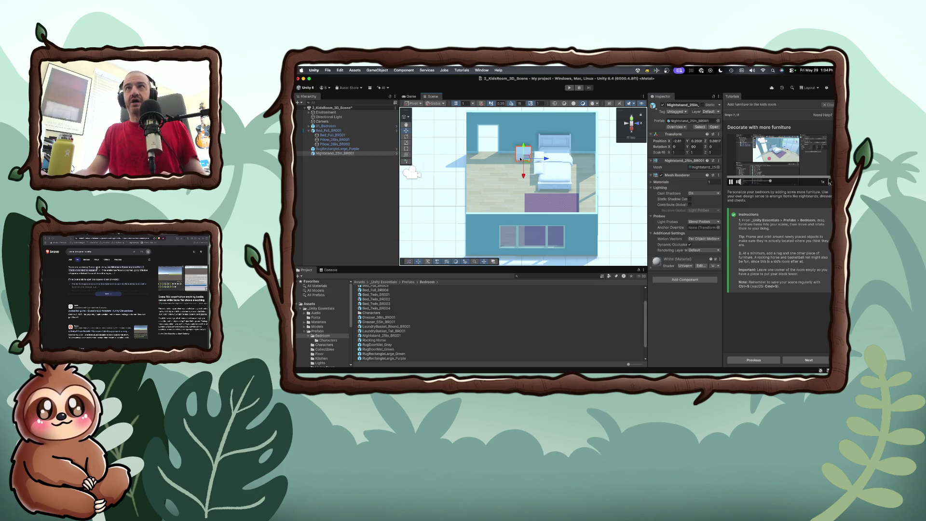
click(677, 141)
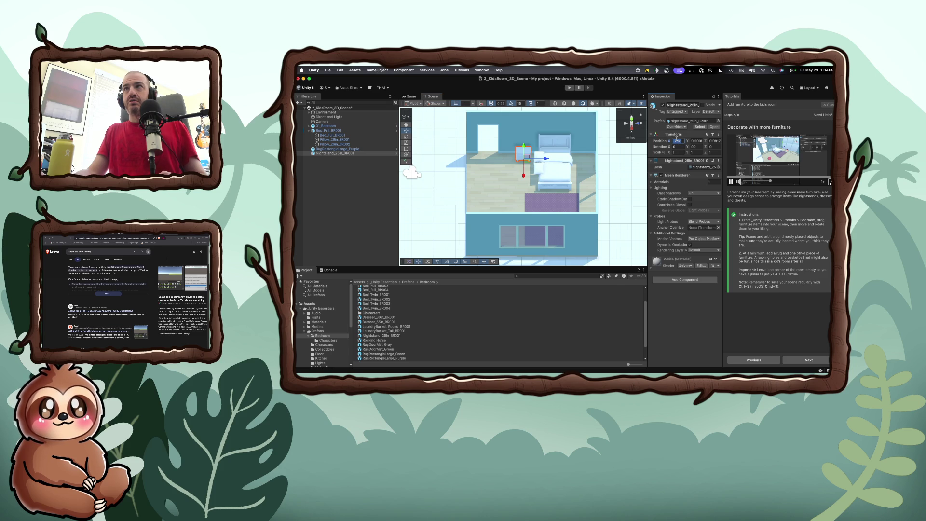
text(334117)
key(Return)
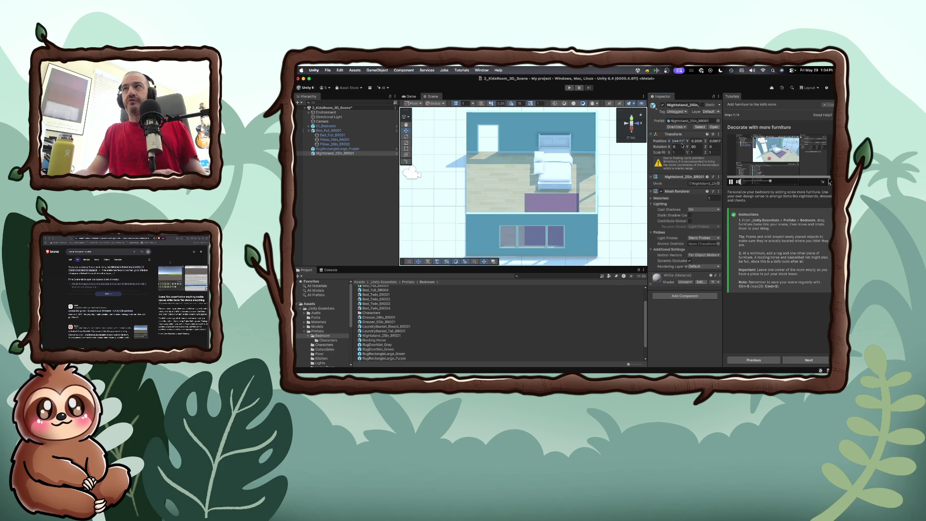
key(super+z)
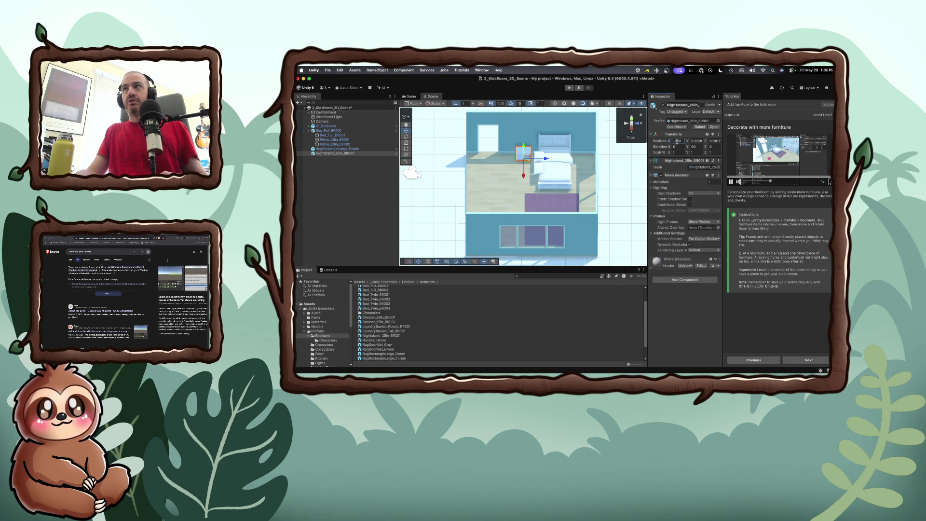
text(-2)
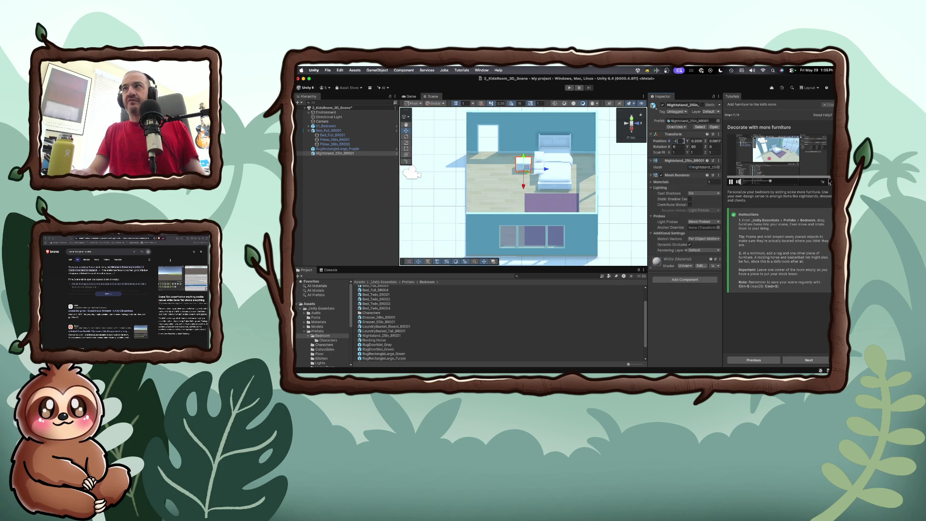
key(BackSpace)
text(1.8)
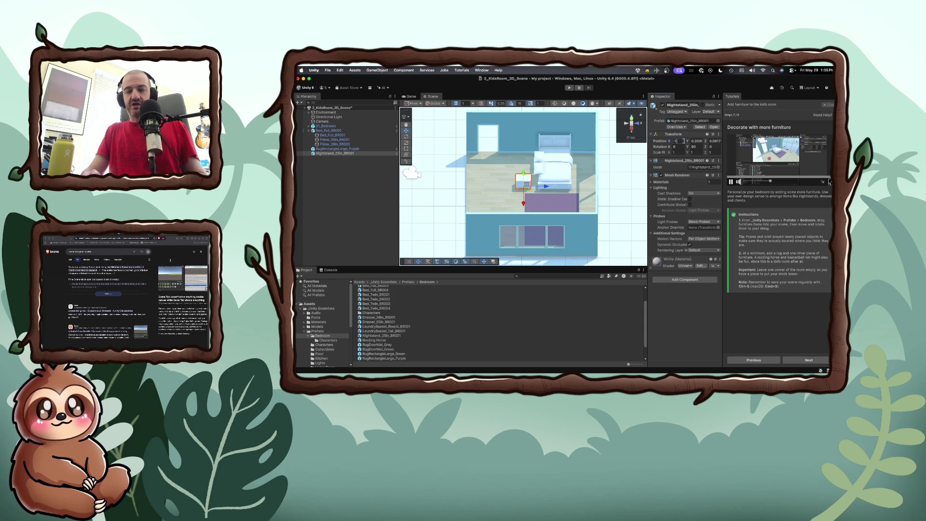
text(34)
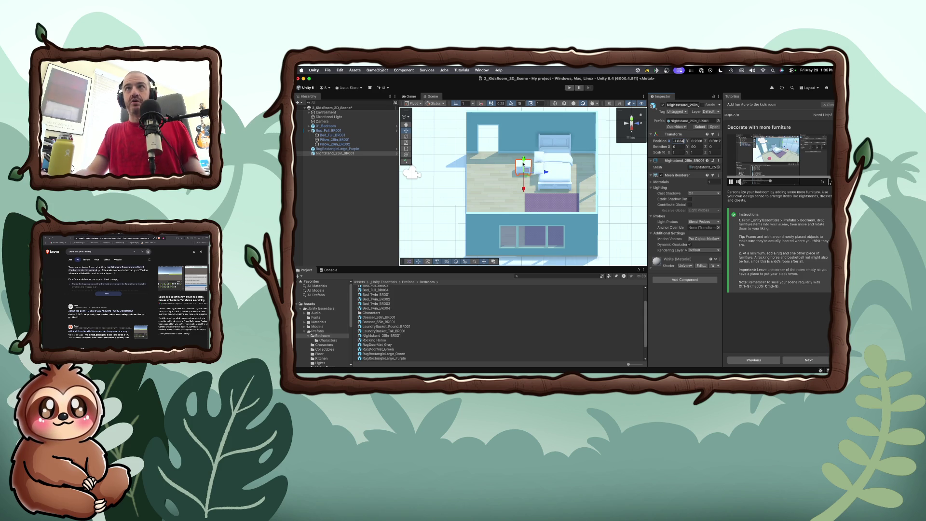
Step: Slide the nightstand beside the bed's headboard and deselect it
drag(523, 188, 523, 175)
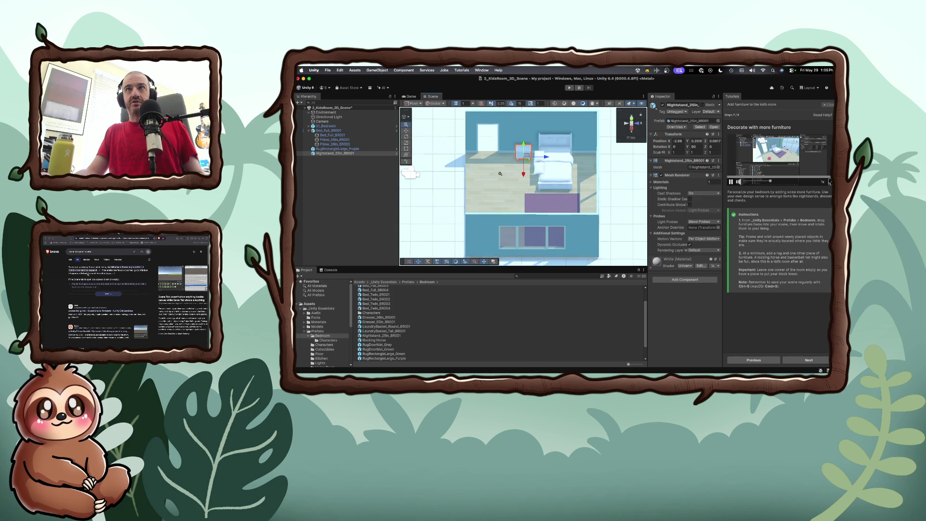
scroll(501, 176, up, 2)
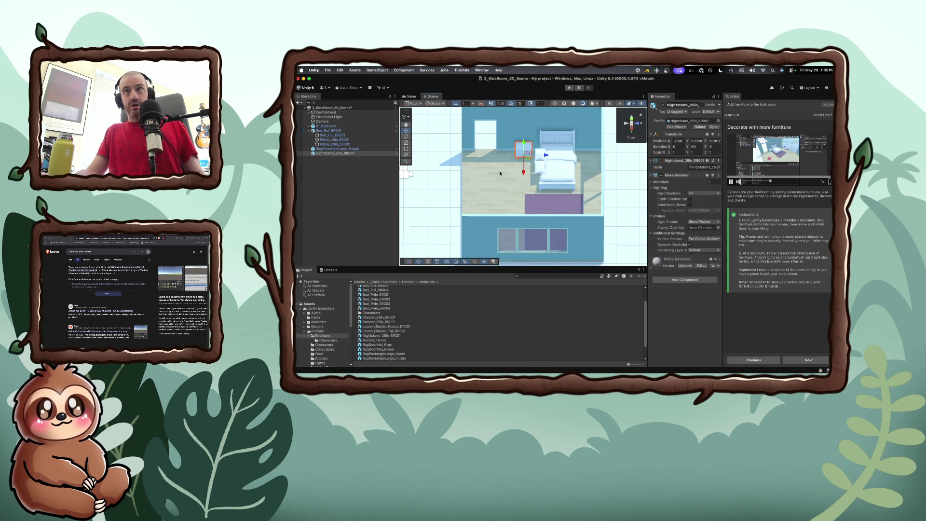
scroll(526, 172, up, 2)
scroll(526, 172, down, 1)
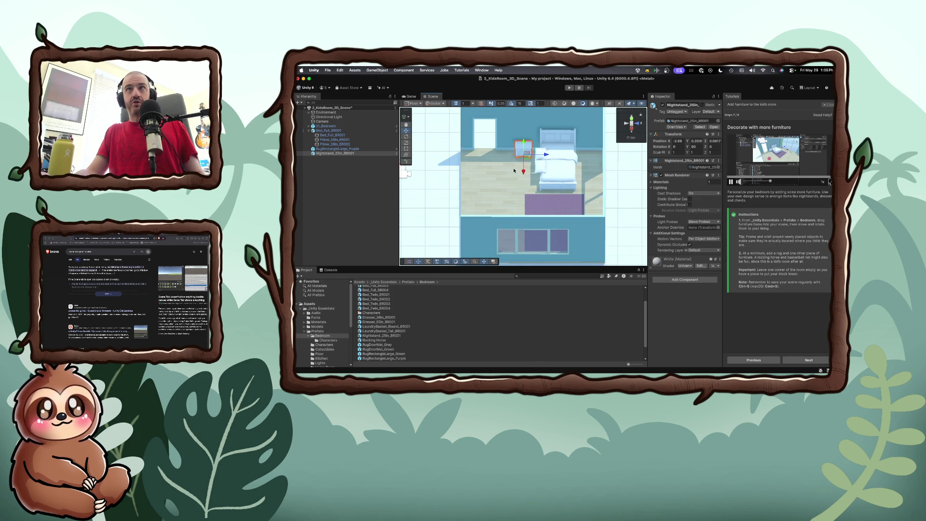
click(333, 108)
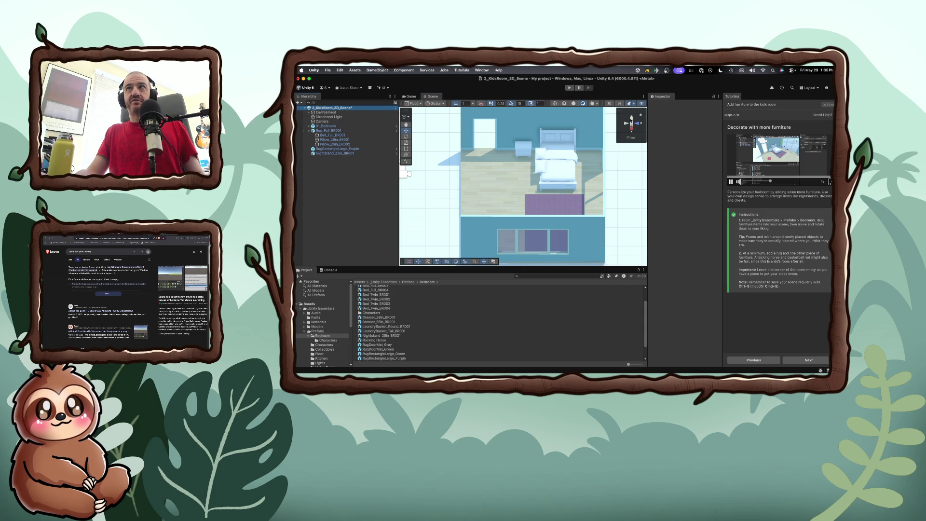
Step: View the room from Top, then Back, and orbit to an elevated angled view
click(632, 121)
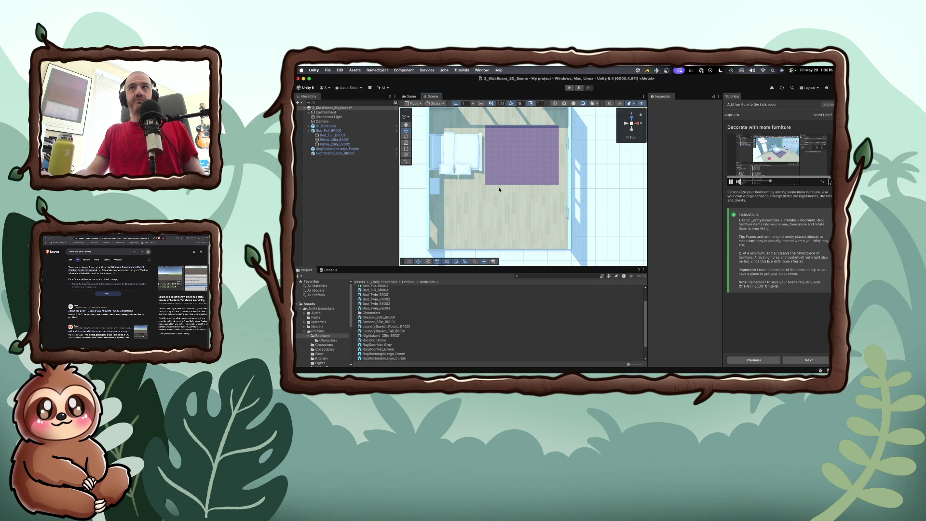
click(631, 130)
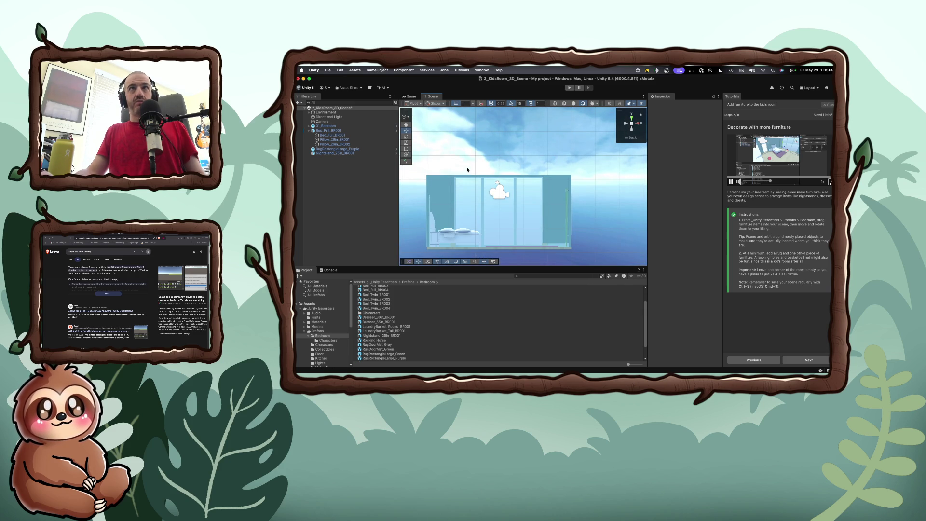
key(q)
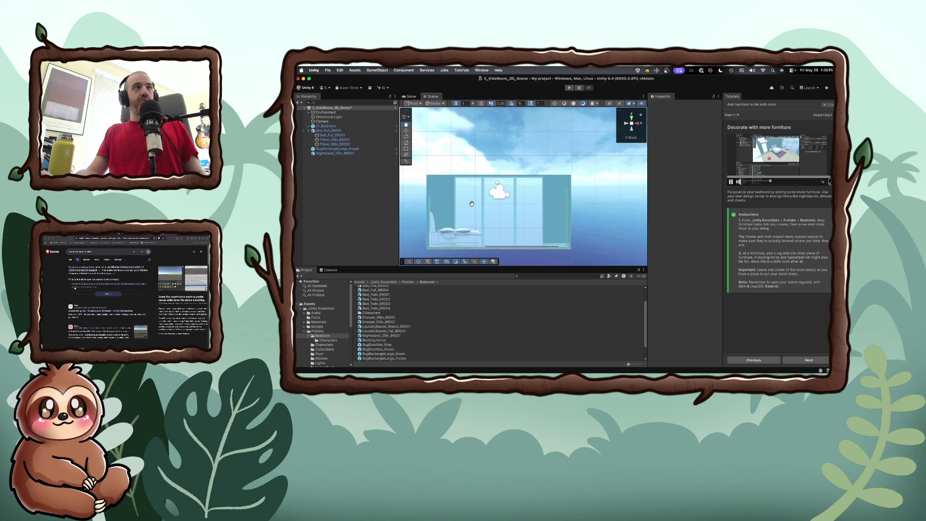
mouse_move(472, 204)
mouse_down()
mouse_move(467, 220)
mouse_move(424, 229)
mouse_up()
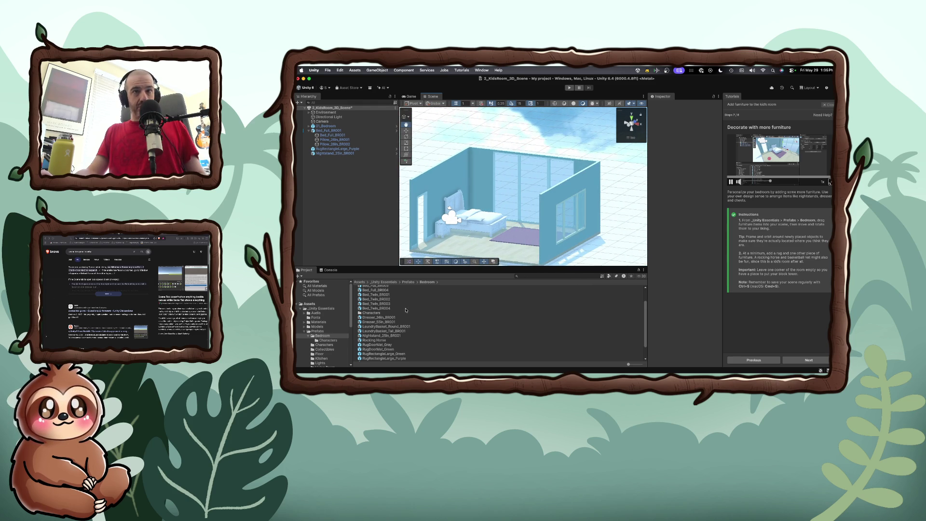
Step: Drag the AlarmClock_BR001 prefab from the Bedroom list onto the bedroom floor
scroll(399, 313, down, 2)
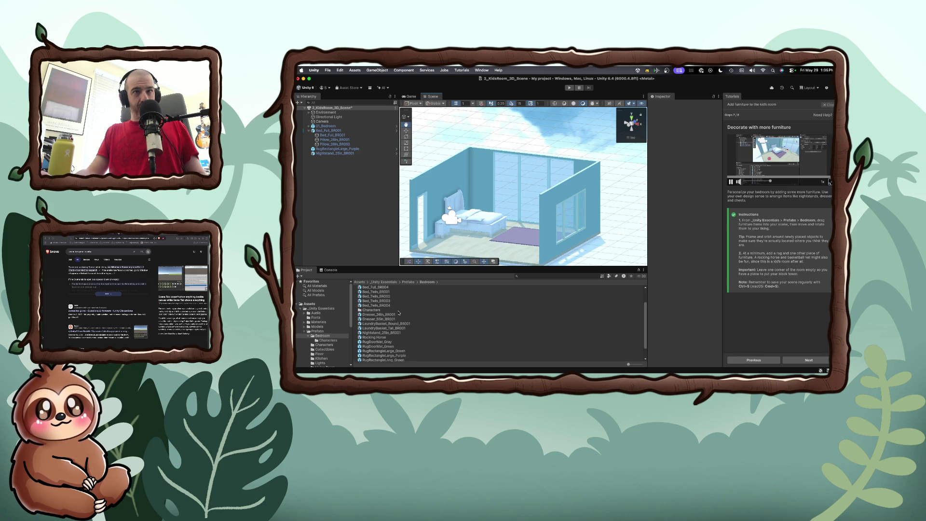
scroll(399, 313, up, 5)
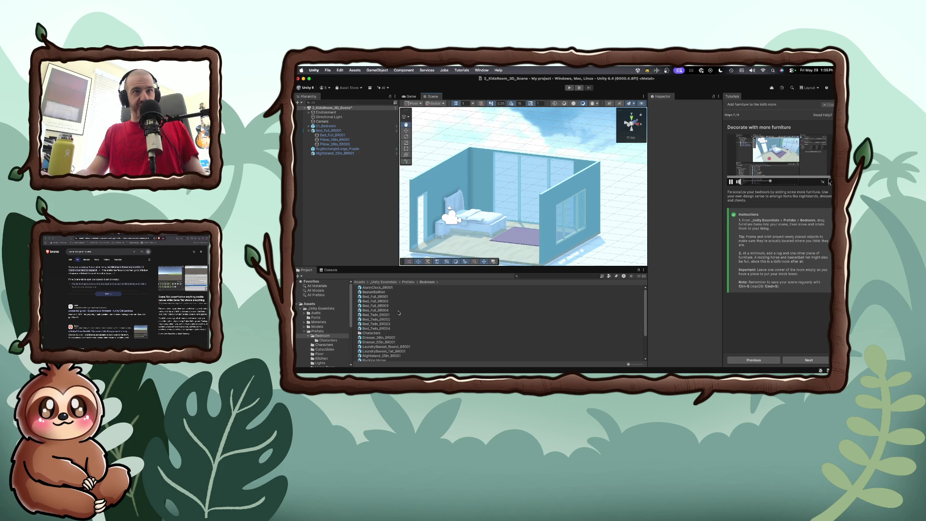
drag(384, 290, 473, 243)
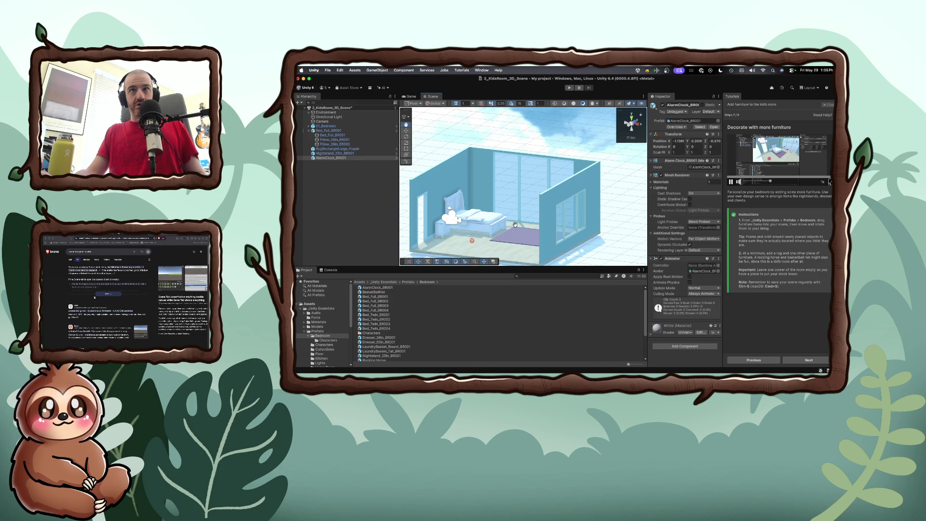
Step: Orbit toward the window wall and slide the alarm clock along X beside the nightstand
mouse_move(493, 239)
mouse_down()
mouse_move(449, 245)
mouse_move(502, 234)
mouse_up()
scroll(449, 245, up, 5)
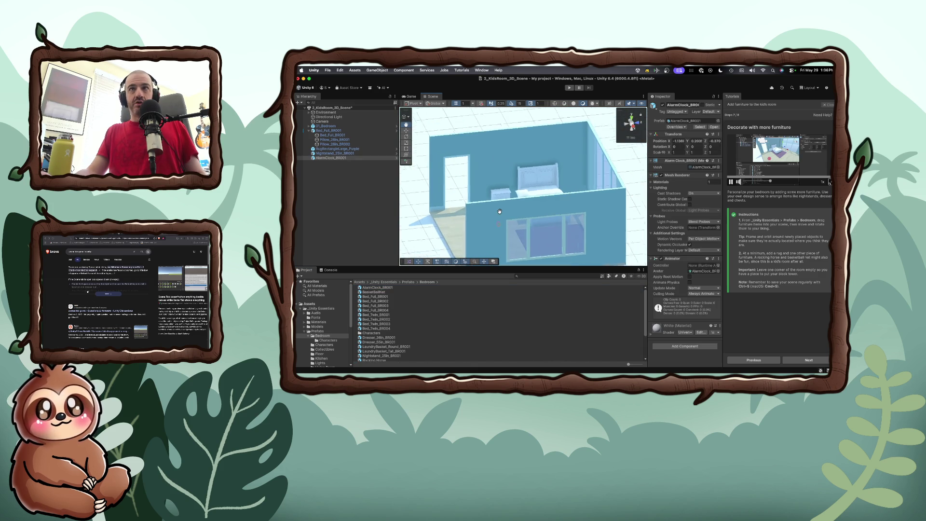
scroll(503, 234, up, 3)
mouse_move(493, 236)
mouse_down()
mouse_move(490, 209)
mouse_move(468, 254)
mouse_move(470, 213)
mouse_move(467, 238)
mouse_move(584, 231)
mouse_move(550, 239)
mouse_move(586, 265)
mouse_move(493, 230)
mouse_move(489, 207)
mouse_move(492, 238)
mouse_move(522, 185)
mouse_up()
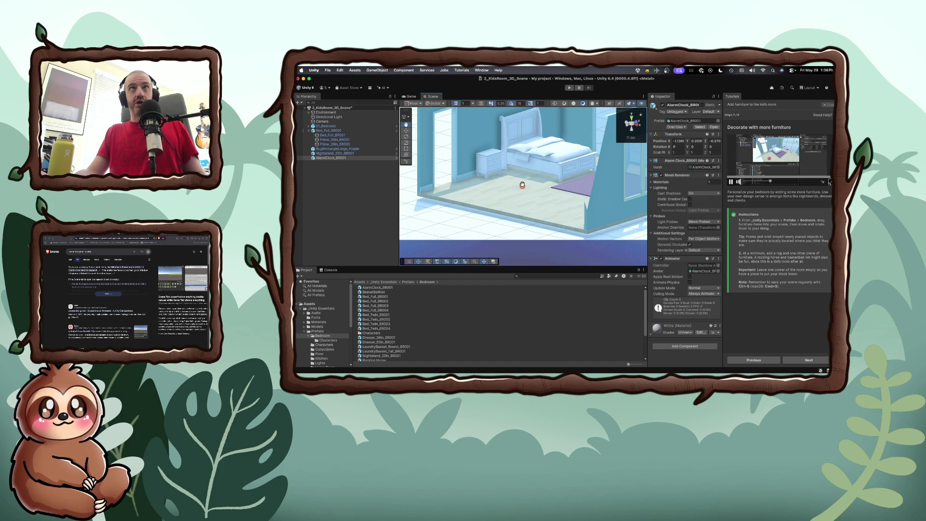
click(405, 130)
mouse_move(524, 187)
mouse_down()
mouse_move(502, 184)
mouse_move(490, 142)
mouse_move(518, 143)
mouse_move(501, 142)
mouse_up()
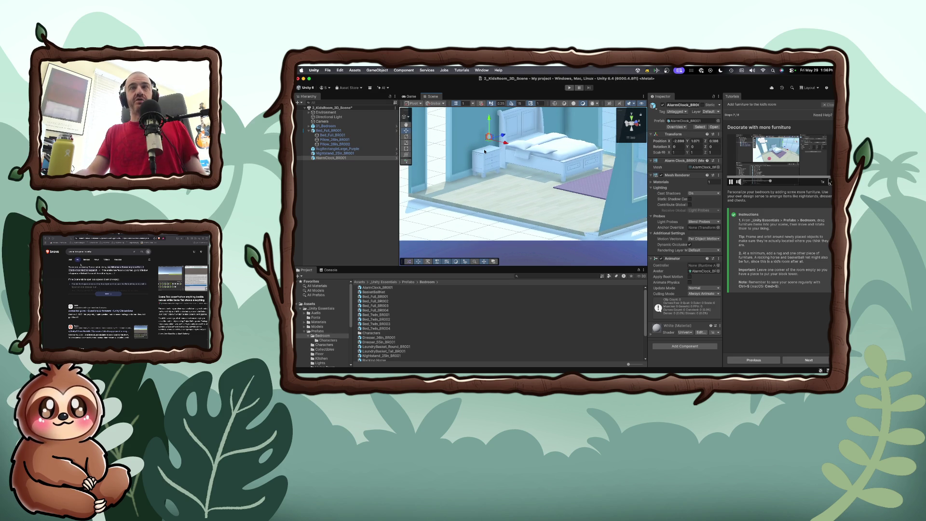
Step: Zoom in and spin the alarm clock to about 102 degrees on Y
scroll(487, 133, up, 5)
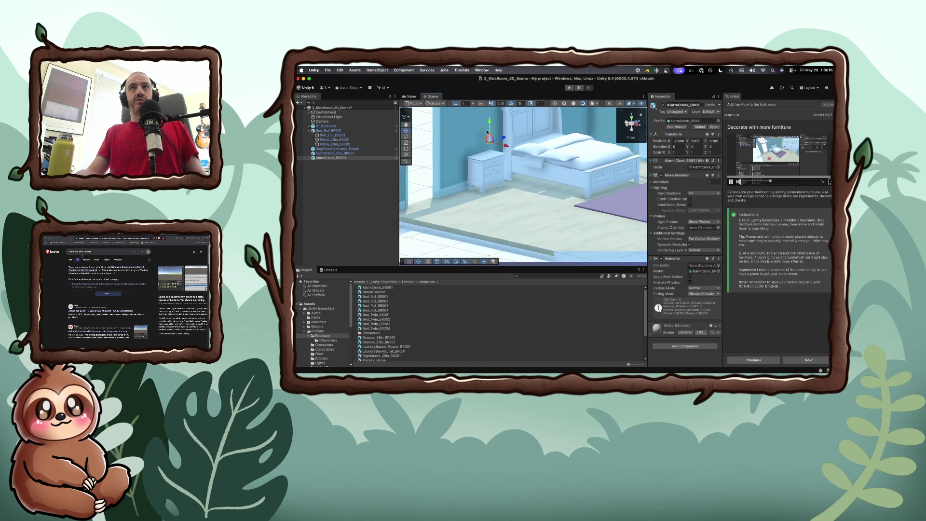
scroll(494, 134, up, 2)
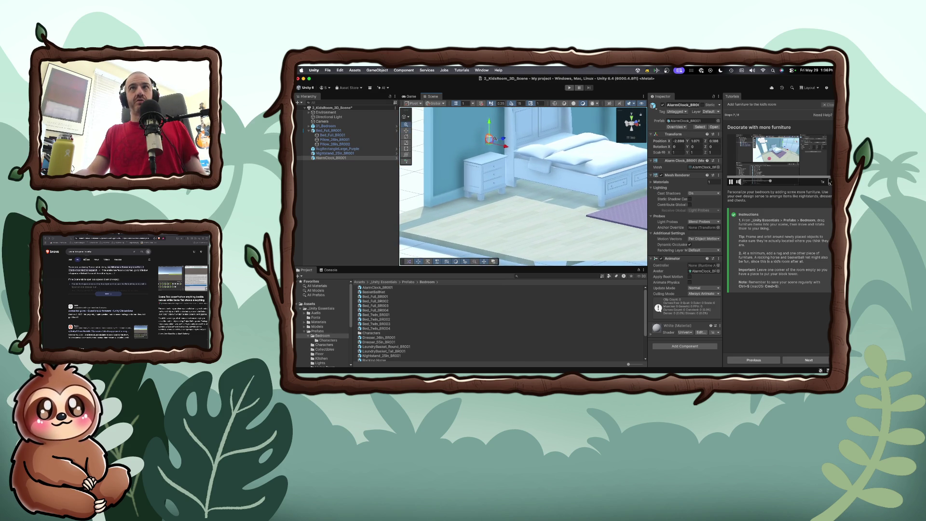
scroll(496, 143, up, 3)
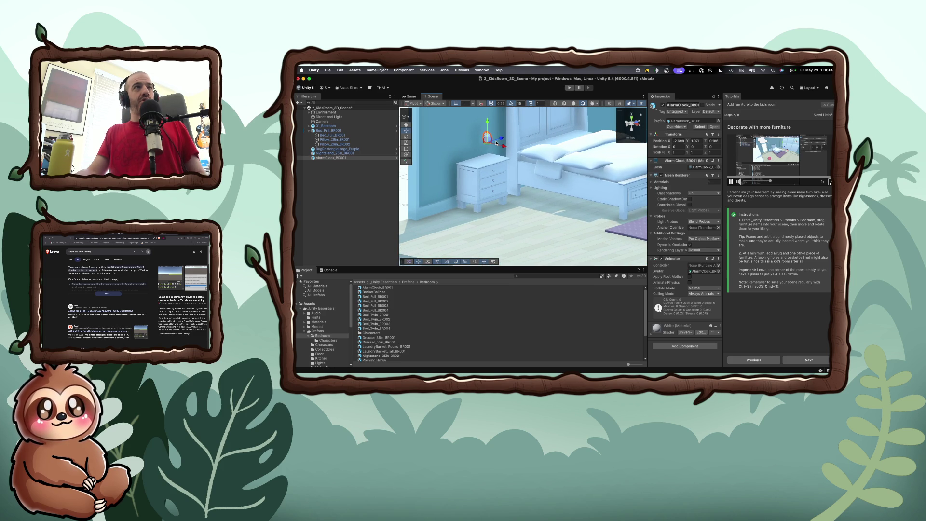
scroll(496, 143, up, 3)
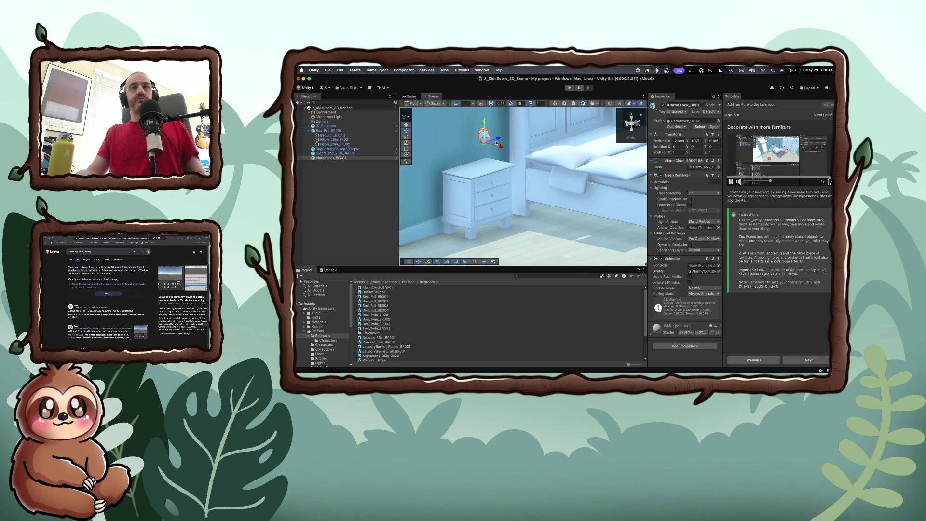
click(407, 137)
mouse_move(500, 149)
mouse_down()
mouse_move(431, 150)
mouse_move(441, 152)
mouse_up()
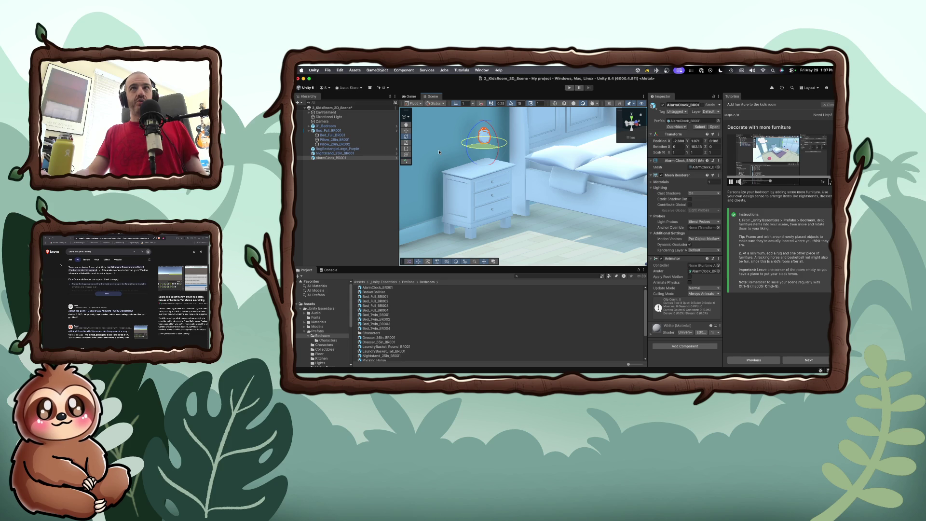
drag(439, 152, 439, 152)
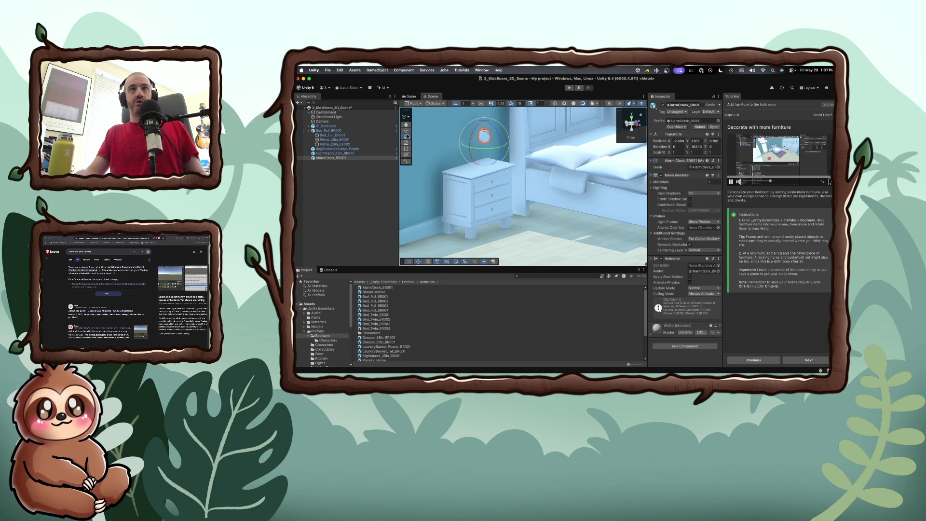
Step: Lower the alarm clock onto the nightstand top and frame it in view
click(407, 131)
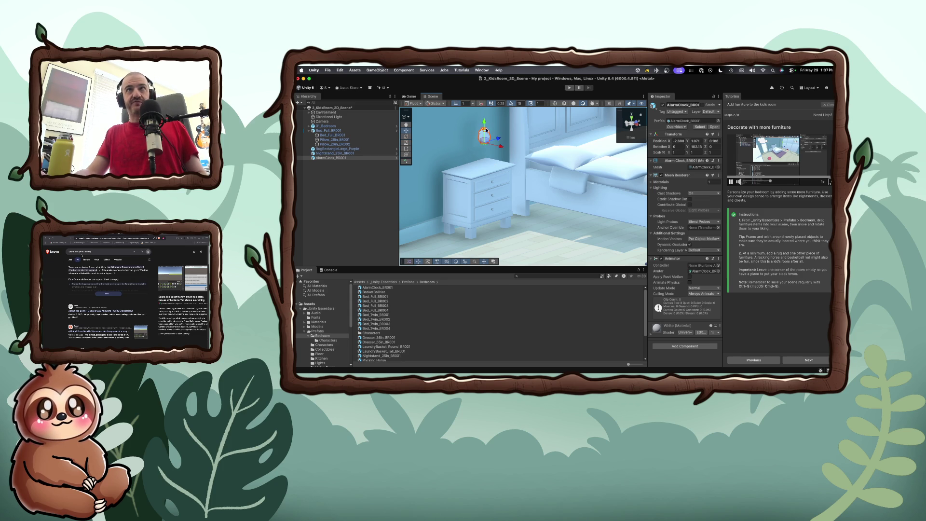
drag(484, 122, 484, 144)
key(f)
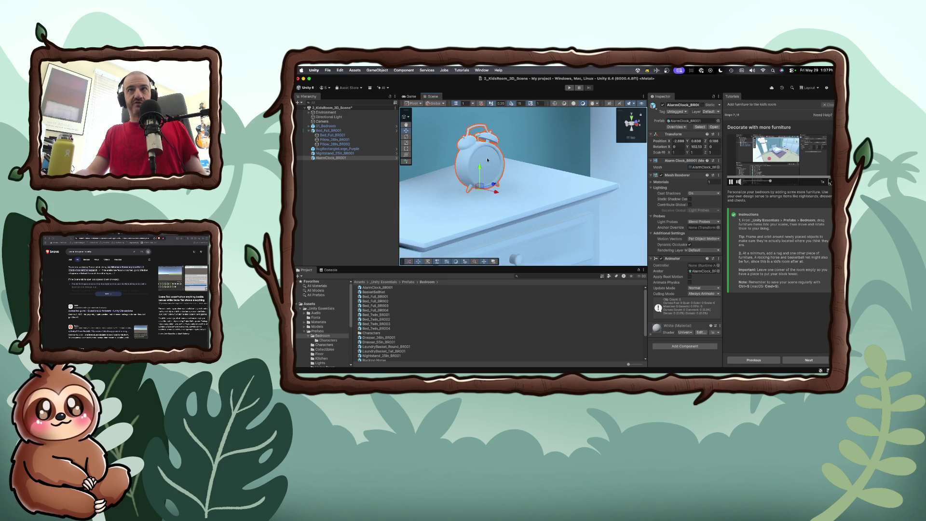
Step: Orbit around the alarm clock until the nightstand is seen front-on
key(q)
mouse_move(527, 154)
mouse_down()
mouse_move(506, 171)
mouse_move(513, 172)
mouse_move(471, 178)
mouse_move(495, 178)
mouse_up()
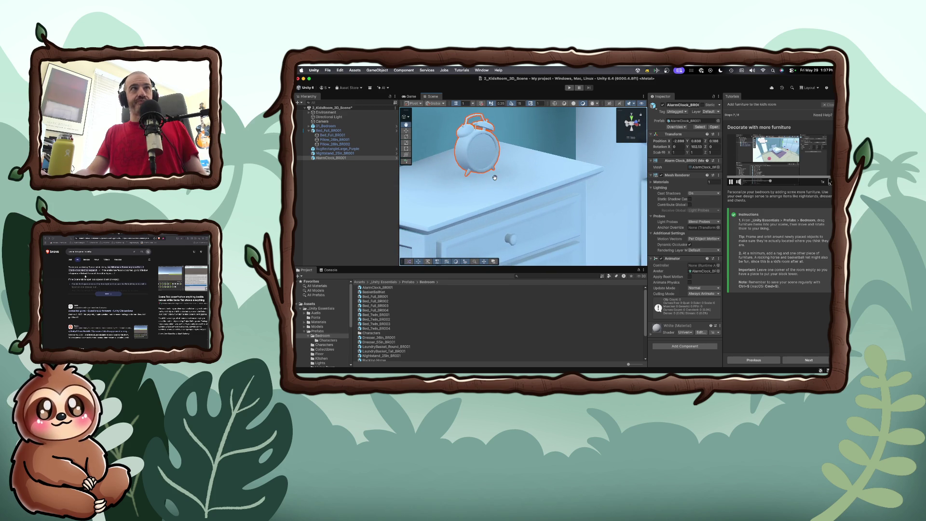
mouse_move(443, 165)
mouse_down()
mouse_move(583, 174)
mouse_move(510, 180)
mouse_up()
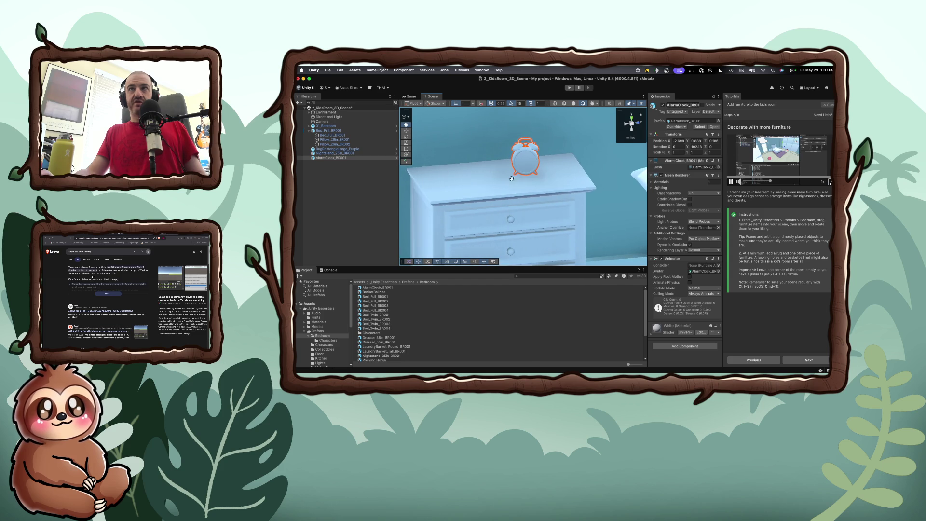
drag(569, 174, 558, 188)
key(f)
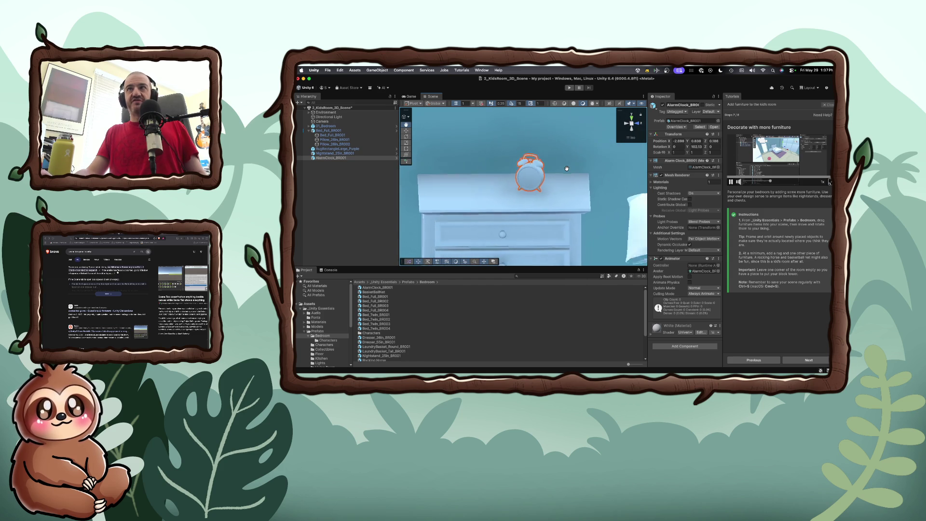
Step: Set the alarm clock's Rotation Y to 100, then select the nightstand with the Move tool
click(699, 146)
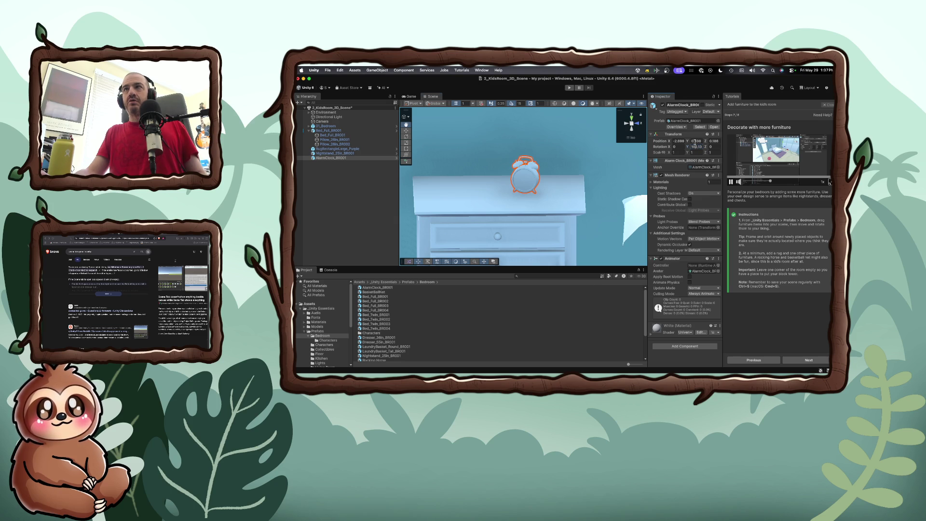
click(695, 146)
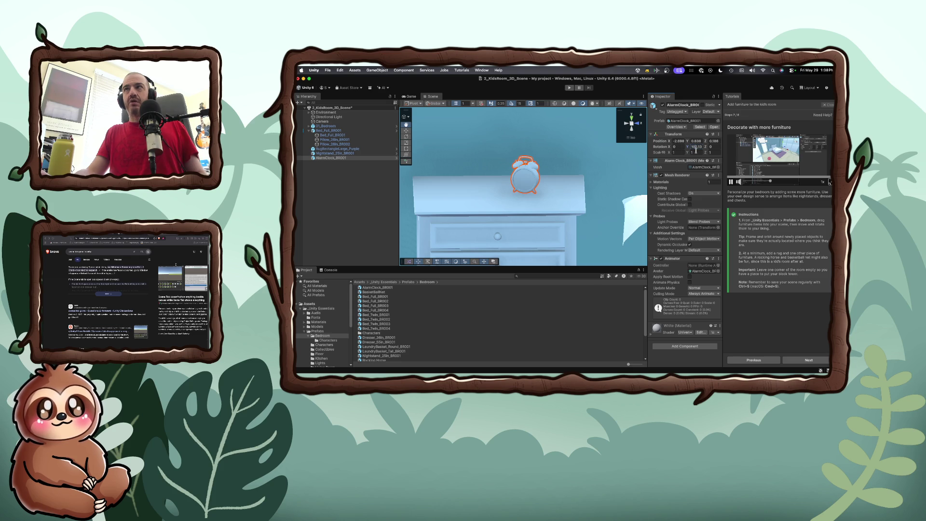
text(100)
key(Return)
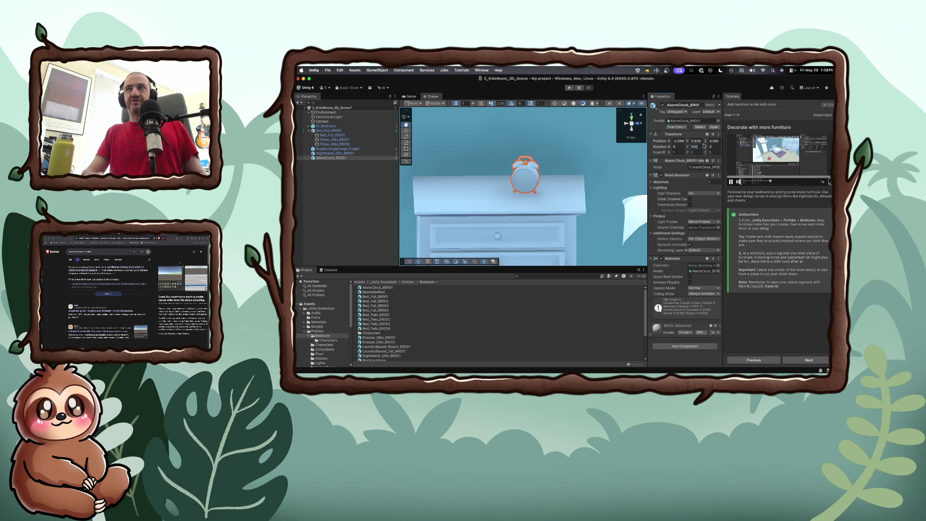
drag(574, 200, 522, 186)
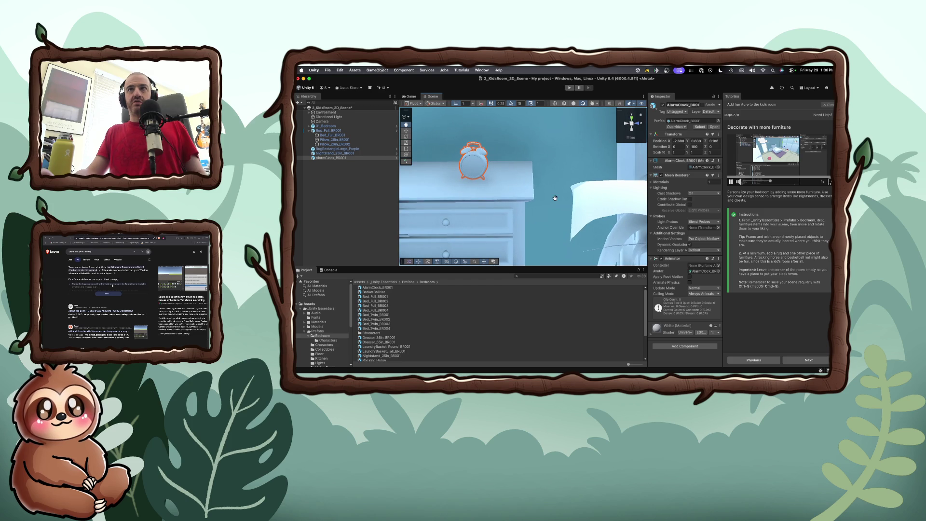
click(406, 131)
click(429, 174)
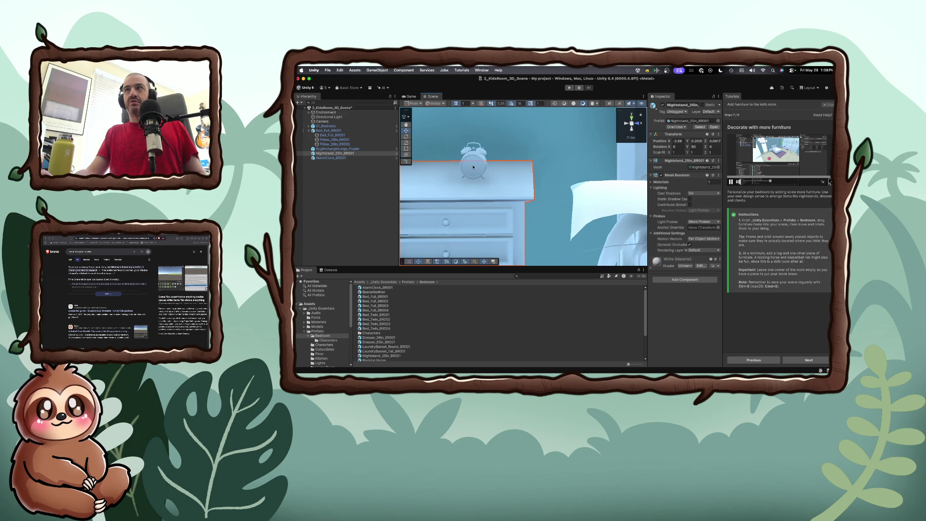
Step: Change the alarm clock's Rotation Y to 90, orbit slightly, and bring up the app launcher
click(473, 167)
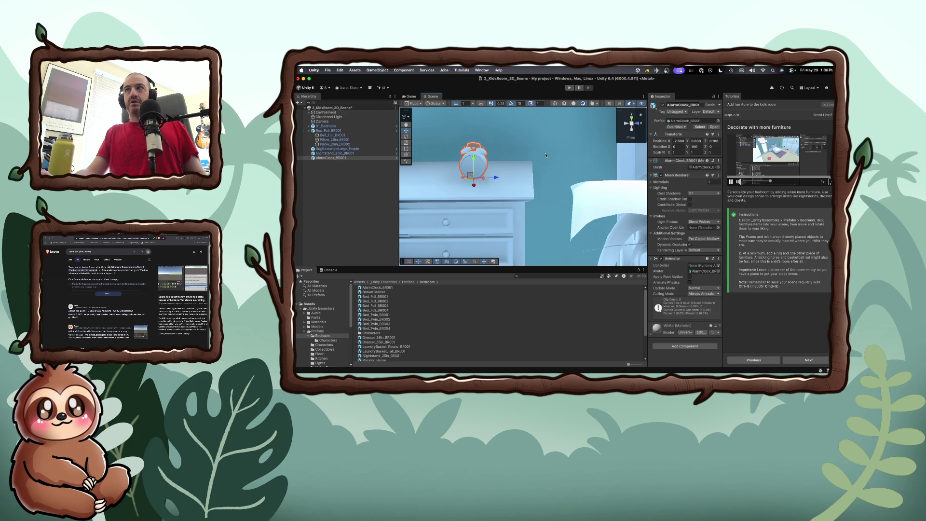
click(697, 147)
text(90)
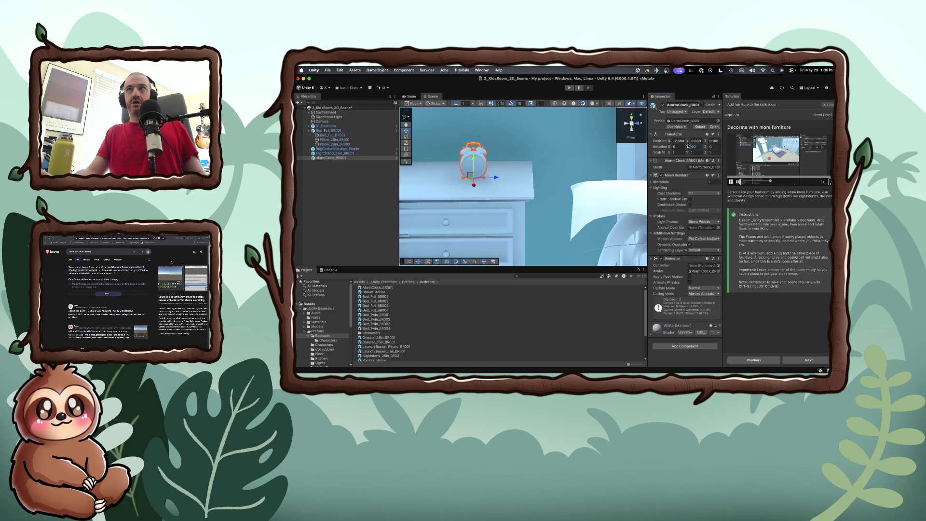
drag(479, 189, 488, 187)
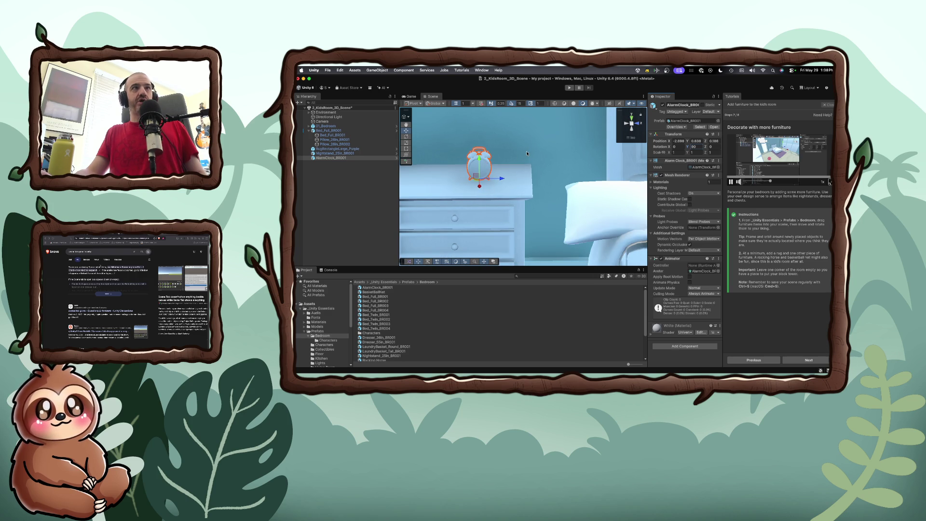
key(alt+space)
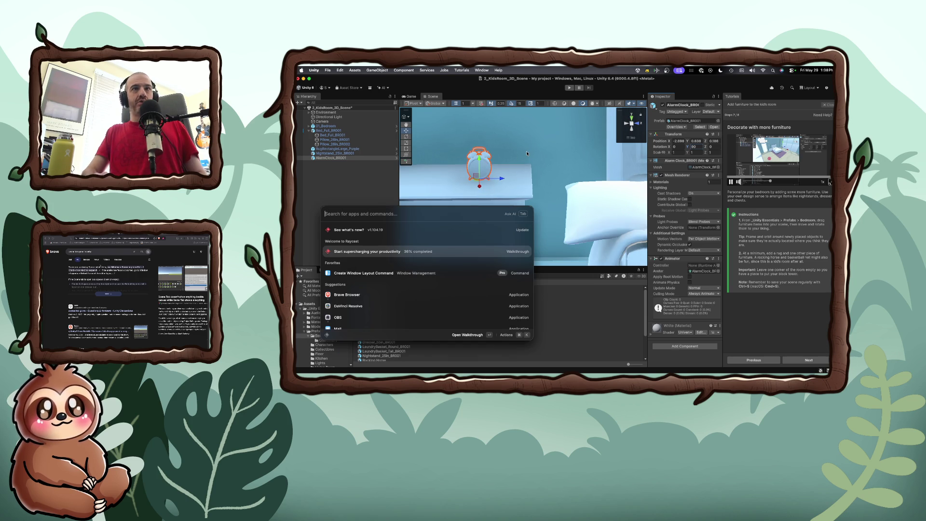
Step: Launch the terminal, change into Code/Working and list its projects
key(Escape)
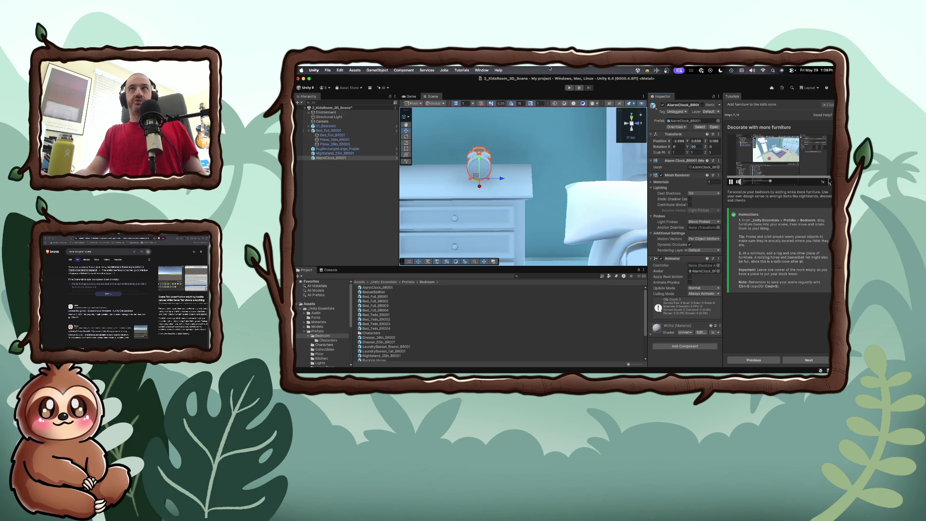
drag(550, 79, 555, 172)
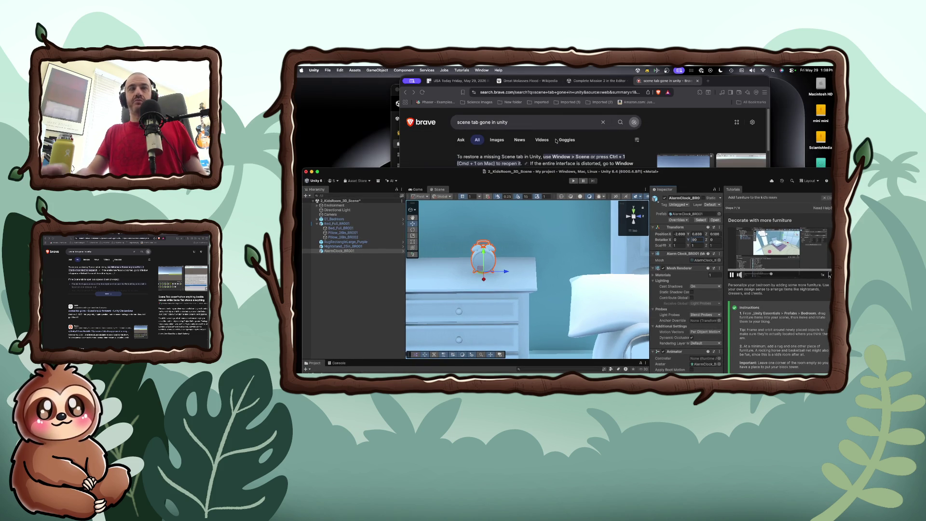
key(alt+space)
key(Return)
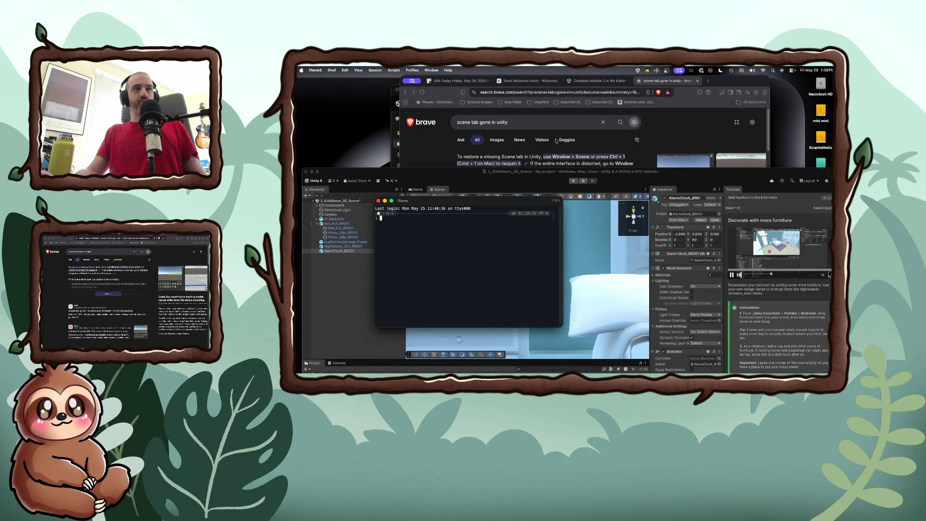
text(cd Code/)
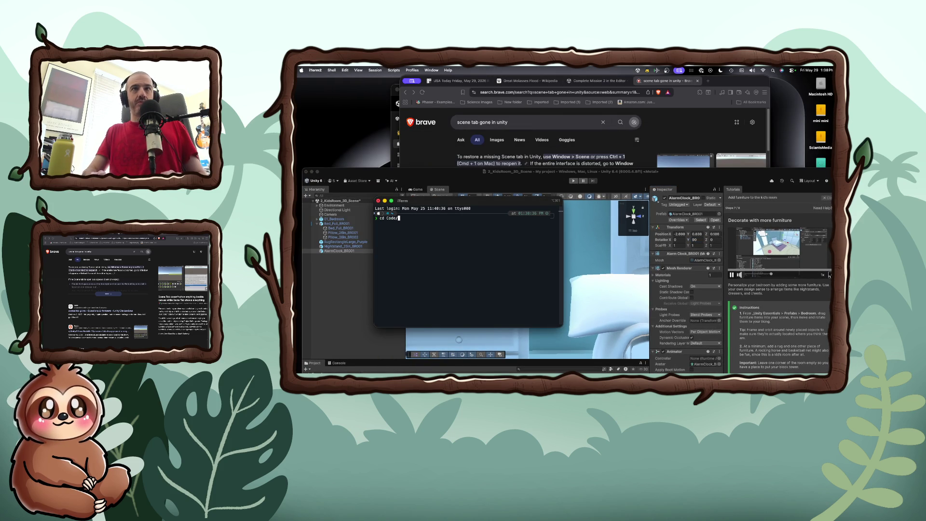
text(Working/wo)
key(Tab)
key(BackSpace)
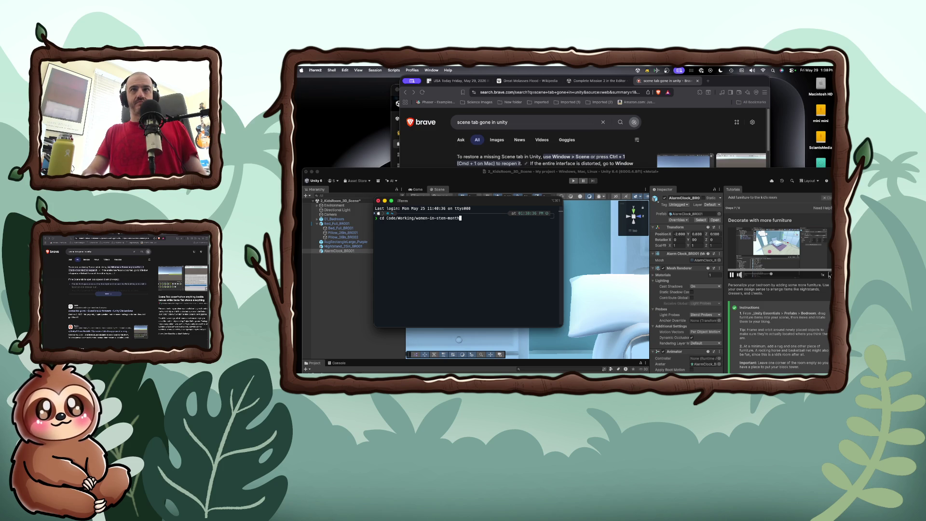
key(BackSpace)
key(BackSpace)
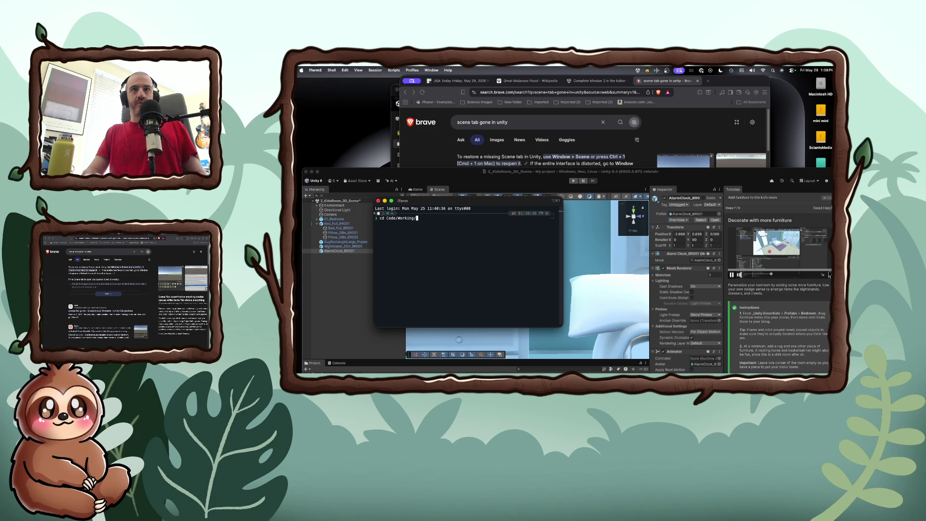
key(Return)
text(ls)
key(Return)
Step: Enter the macaco-music-mayhem folder and open it in Finder
text(cd ma)
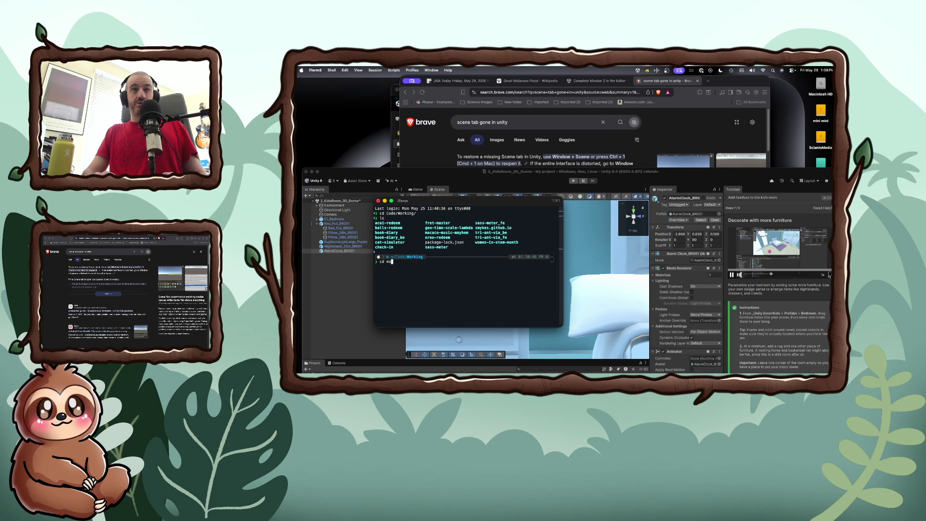
key(Tab)
key(Return)
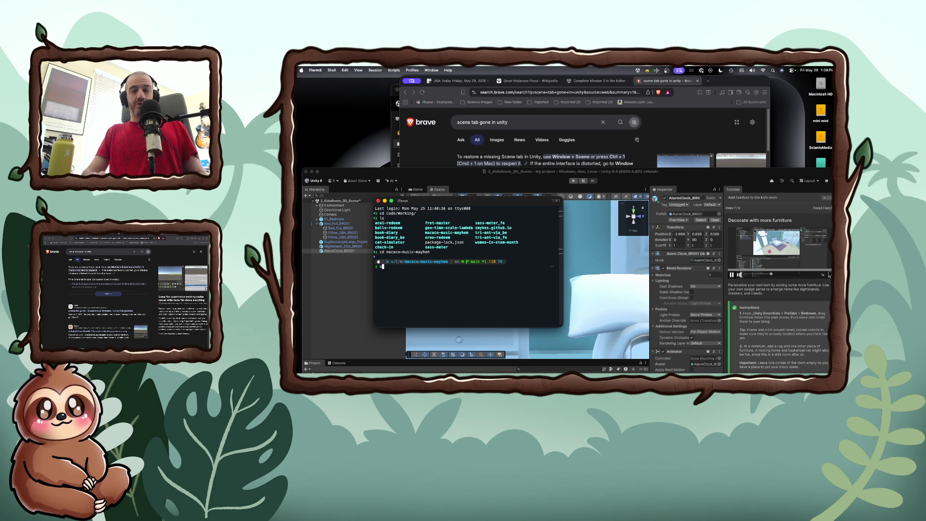
text(pen .)
key(Return)
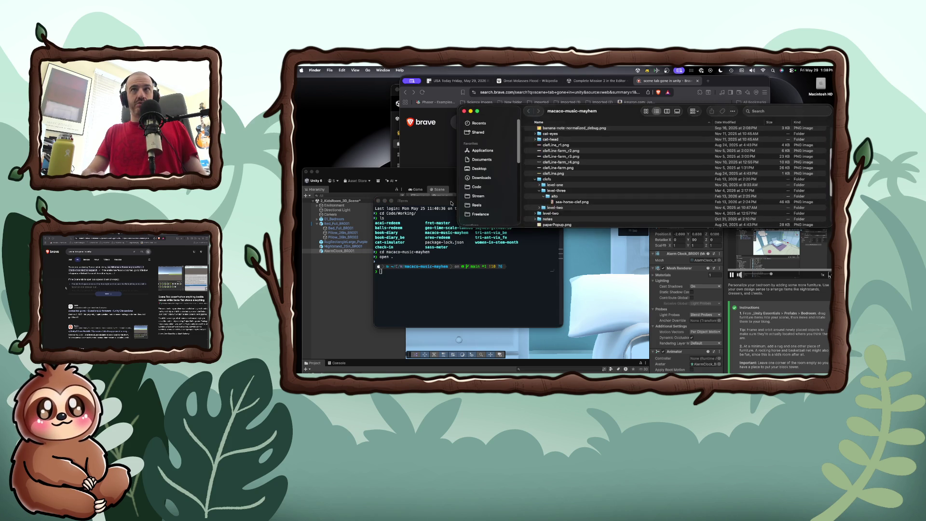
text(code)
key(alt+super+p)
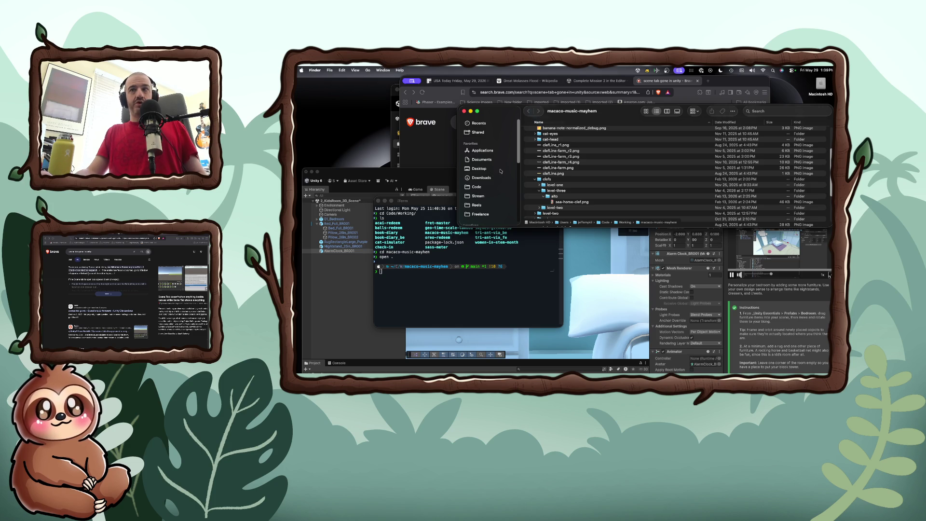
Step: Close the cat-simulator editor window and start the dev server with npm run dev
click(439, 272)
text(no)
key(super+Tab)
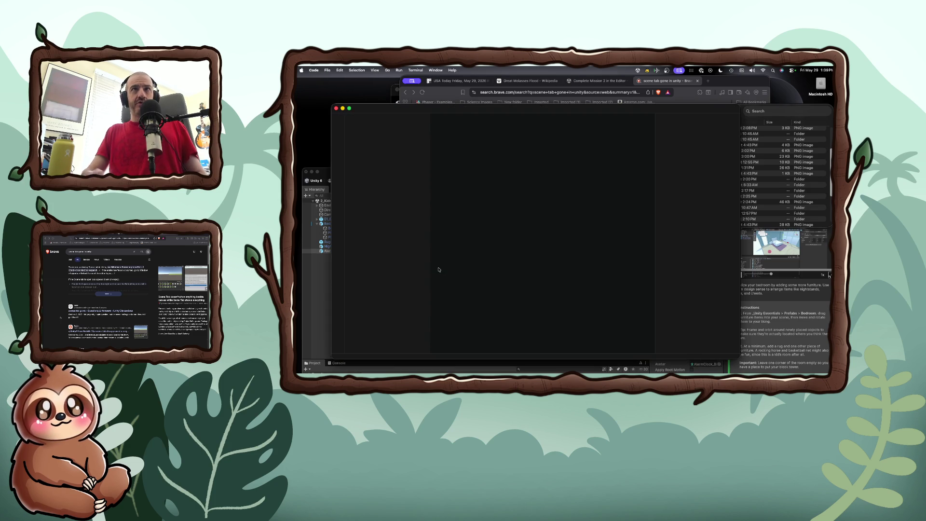
click(336, 108)
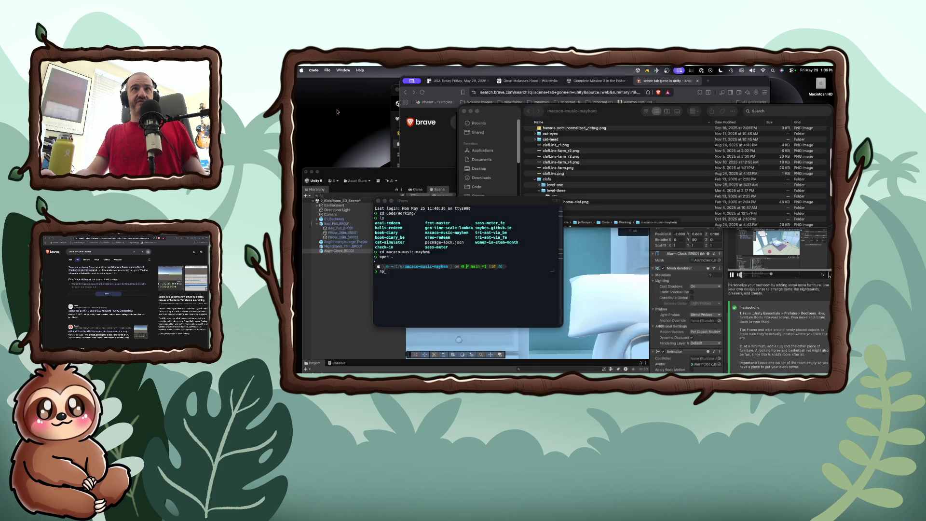
click(423, 272)
text(m run dev)
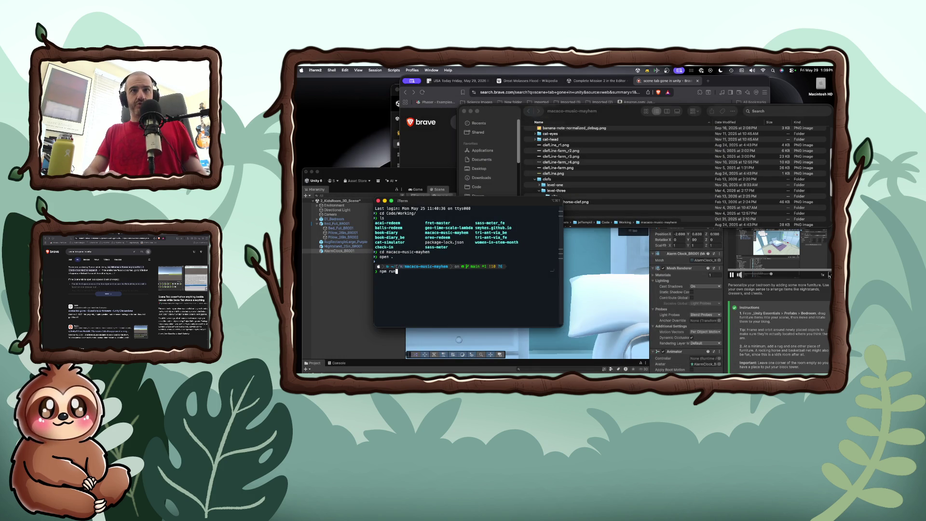
key(Return)
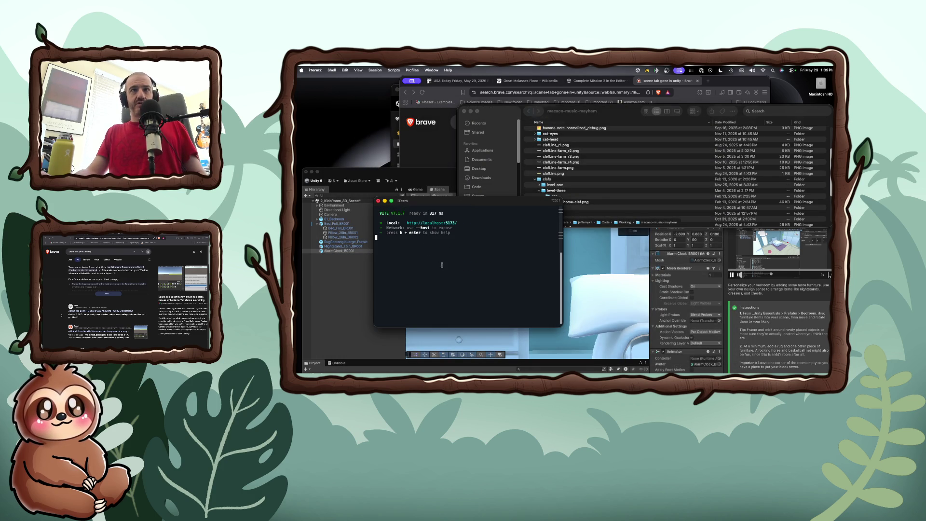
Step: Open Macaco Music Mayhem at localhost:5173, start it, and steer the monkey toward the top banana
super+click(443, 223)
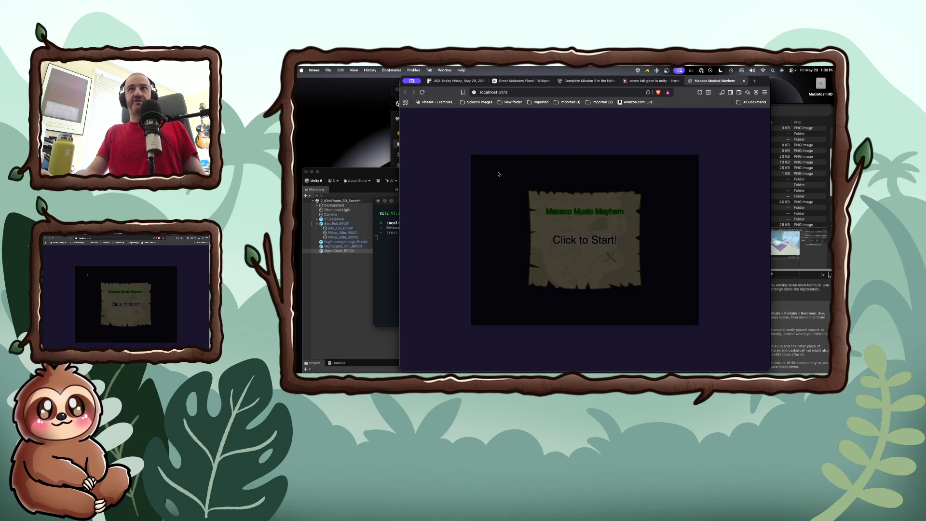
click(583, 241)
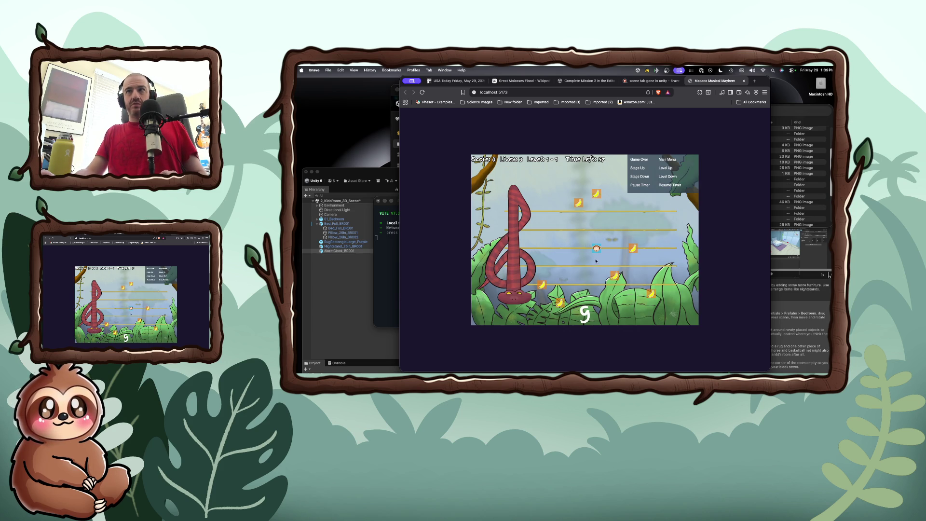
key(Right)
key(Left)
key(Up)
key(Up)
key(Up)
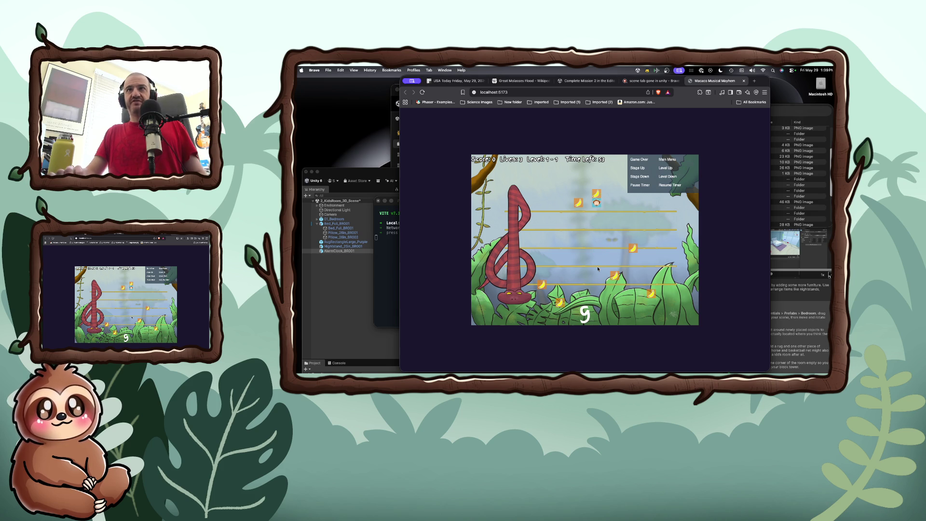
key(Down)
key(Down)
key(Down)
key(Left)
key(Left)
key(Left)
key(Right)
key(Right)
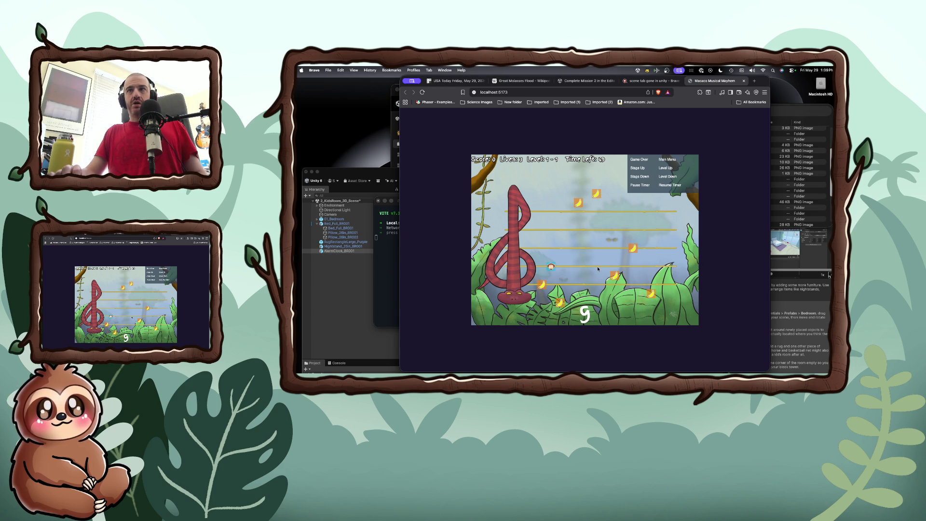
key(Right)
key(Right)
key(Right)
key(Left)
key(Left)
key(Up)
key(Up)
key(Up)
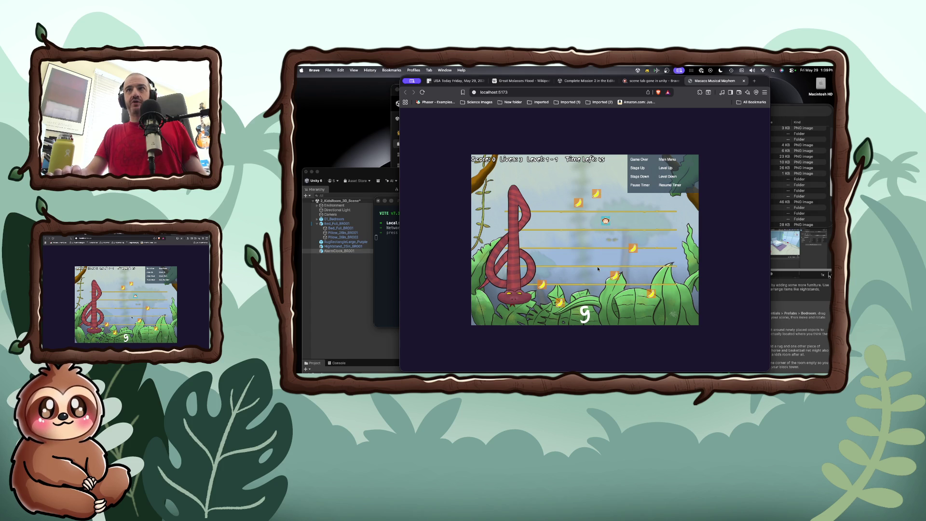
Step: Collect the remaining bananas to clear the stage, then select the browser address bar
key(Left)
key(Down)
key(Down)
key(Down)
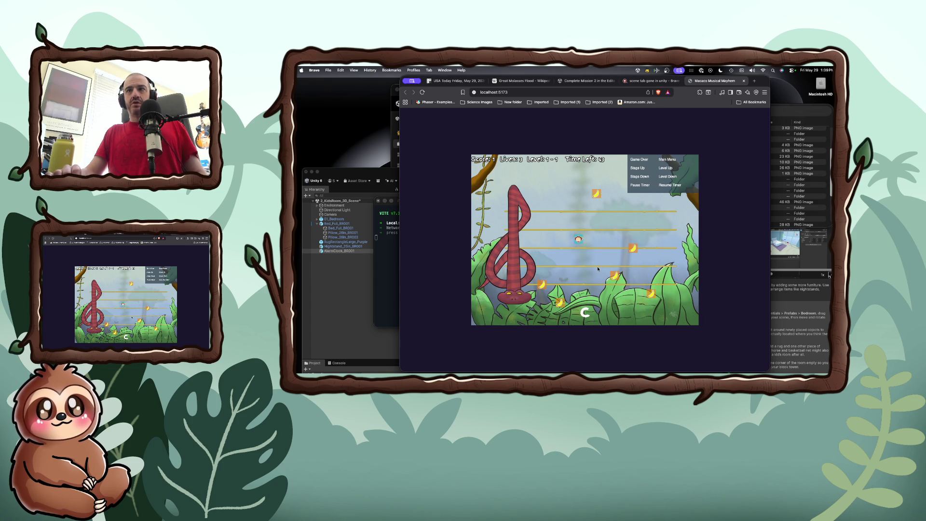
key(Down)
key(Down)
key(Down)
key(Left)
key(Left)
key(Up)
key(Up)
key(Up)
key(Up)
key(Up)
key(Right)
key(Right)
key(Right)
key(Right)
key(Down)
key(Down)
key(Down)
key(Left)
key(Left)
key(Left)
key(Up)
key(Up)
key(Up)
key(Up)
key(Up)
key(Up)
key(Left)
key(Left)
key(Left)
key(Down)
key(Down)
key(Down)
key(Down)
key(Right)
key(Right)
key(Right)
key(Left)
key(Left)
key(Left)
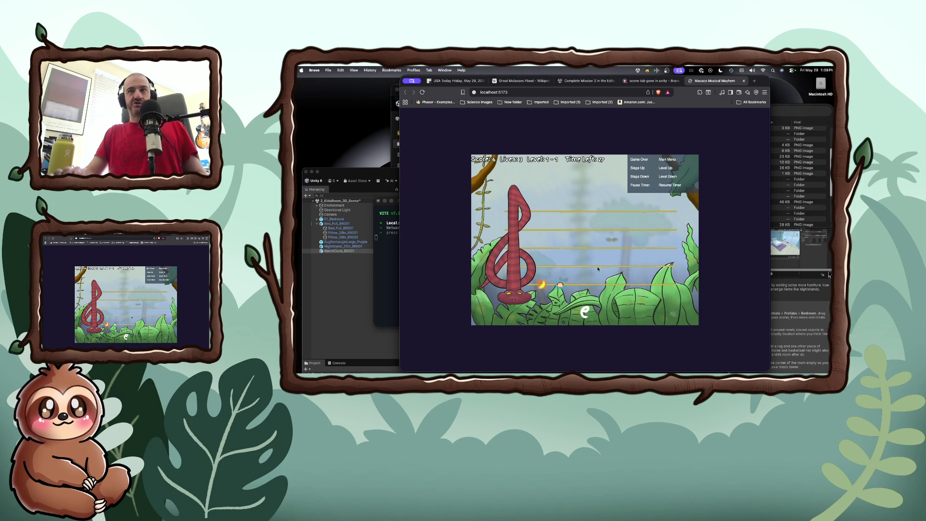
key(Left)
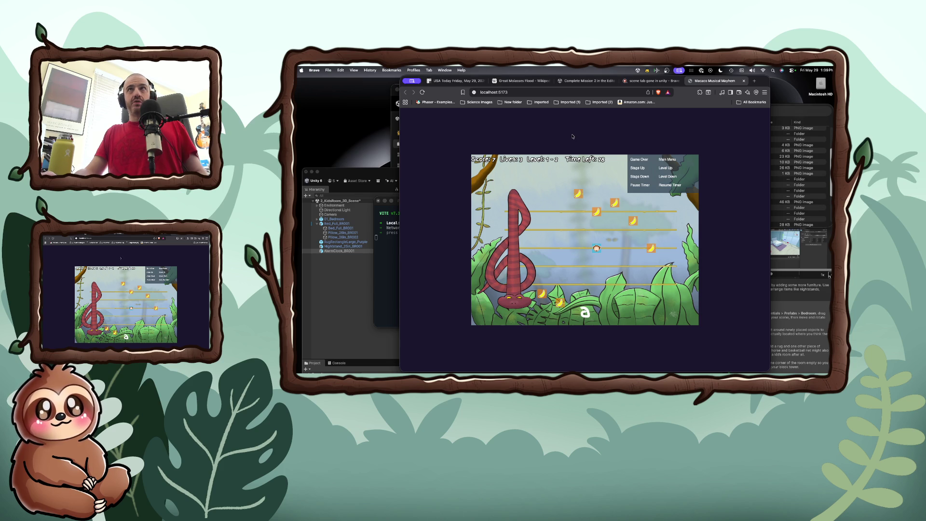
click(537, 91)
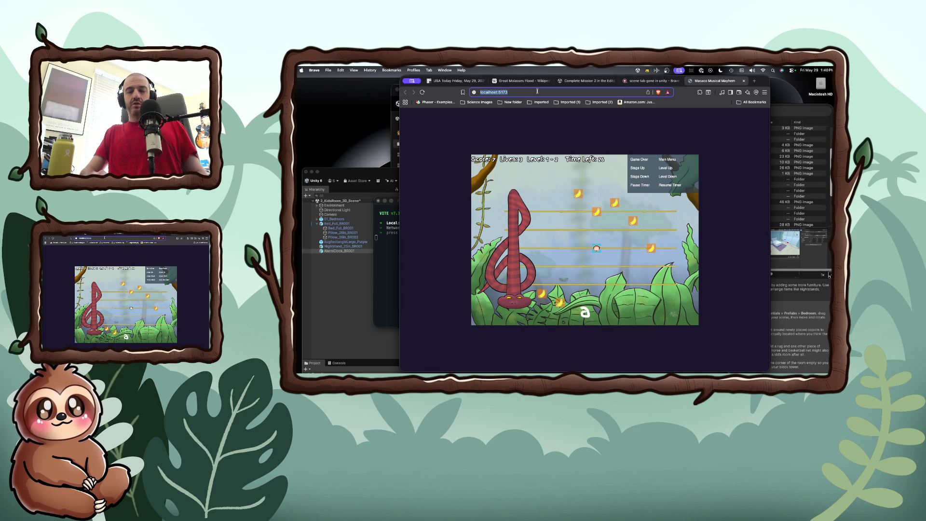
Step: Go to the secondrunnerup.com games page and start Monkey Music
text(second life)
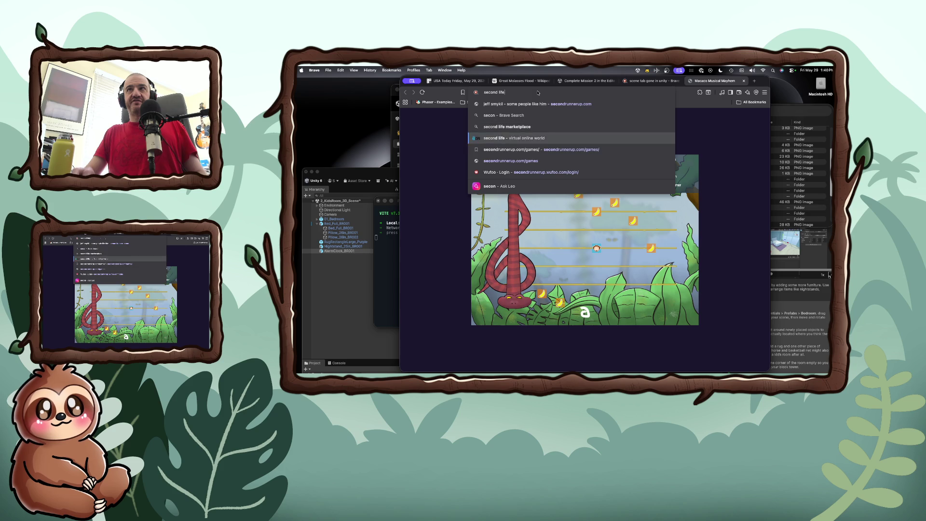
click(564, 149)
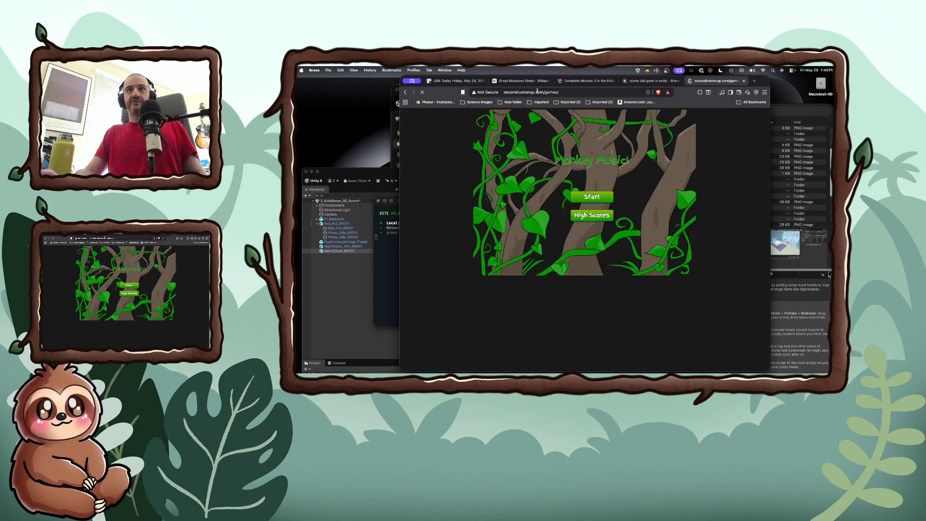
click(584, 194)
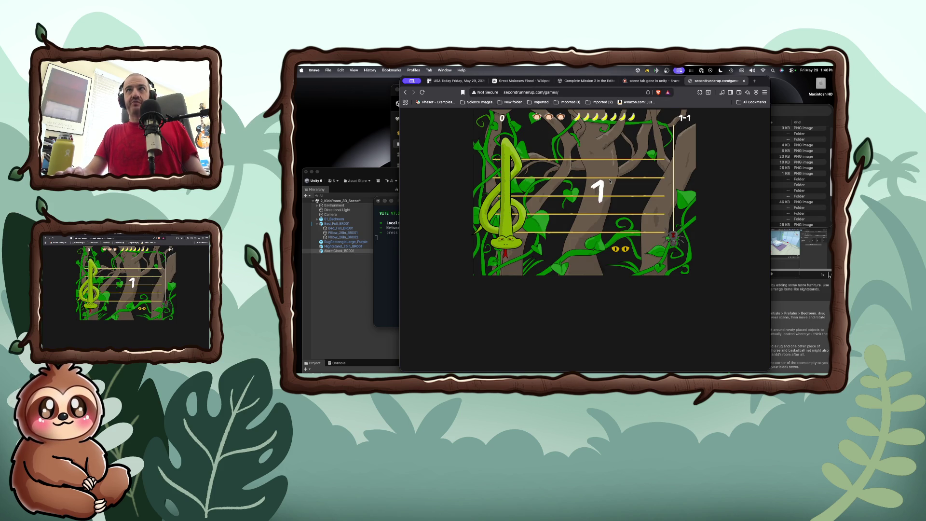
Step: Play notes B, D, G, A, F, E, C to clear level 1-1, continue to 1-2, and close the tab
key(b)
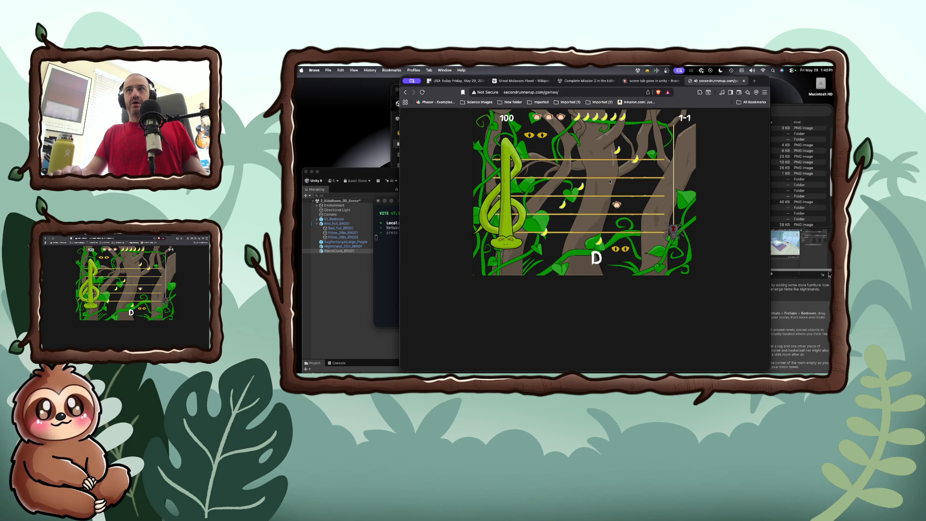
key(d)
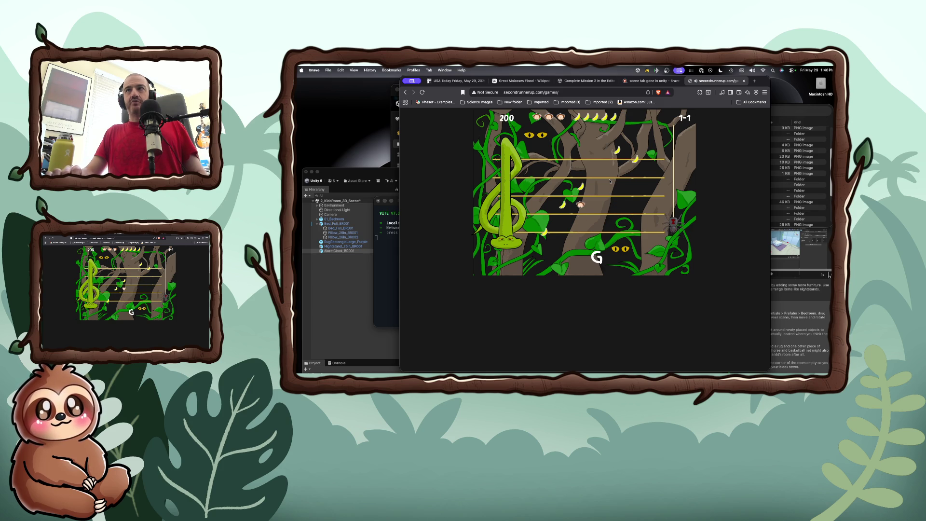
key(g)
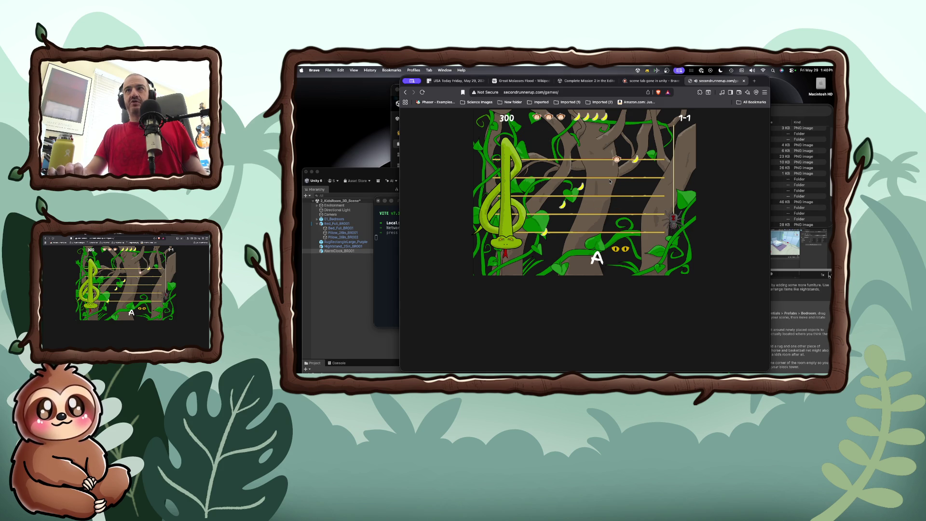
key(a)
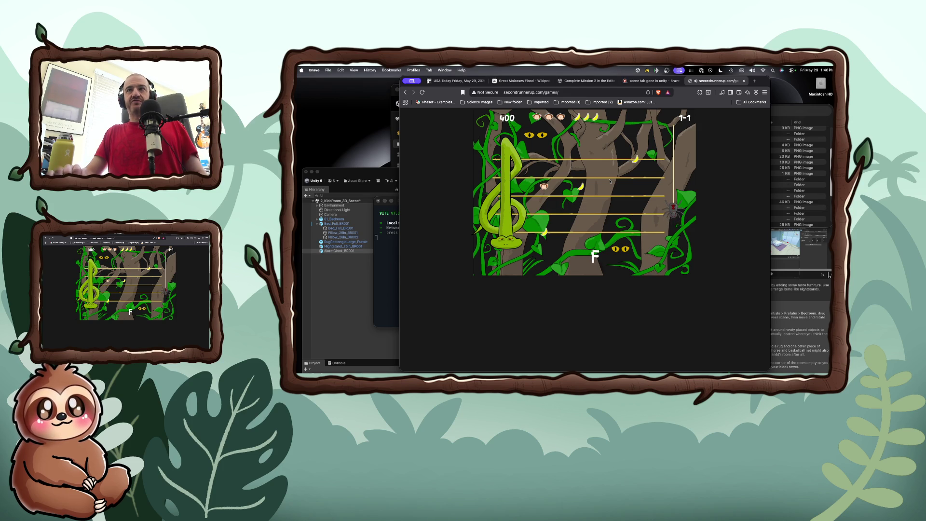
key(f)
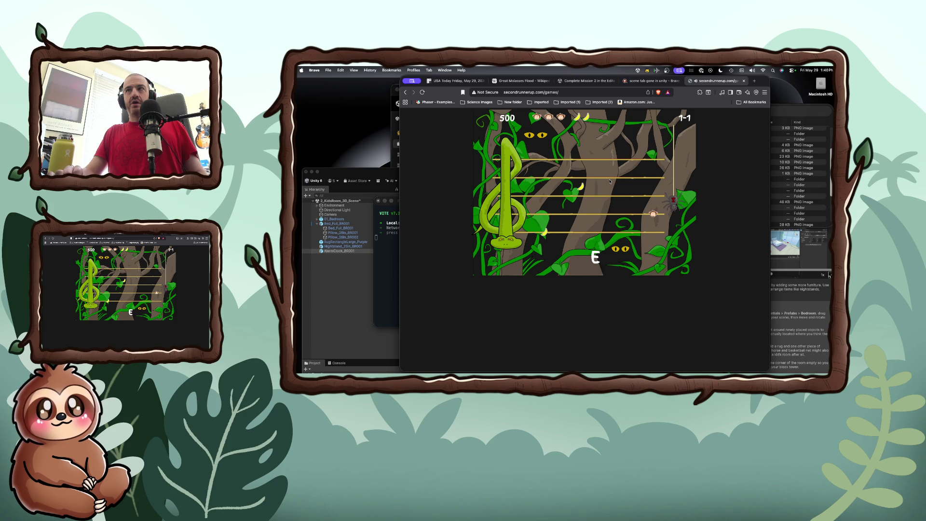
key(e)
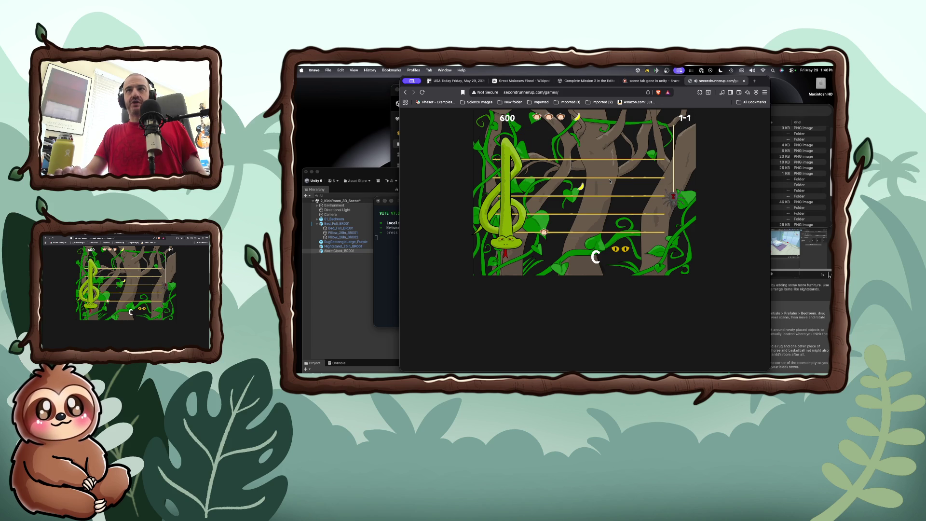
key(c)
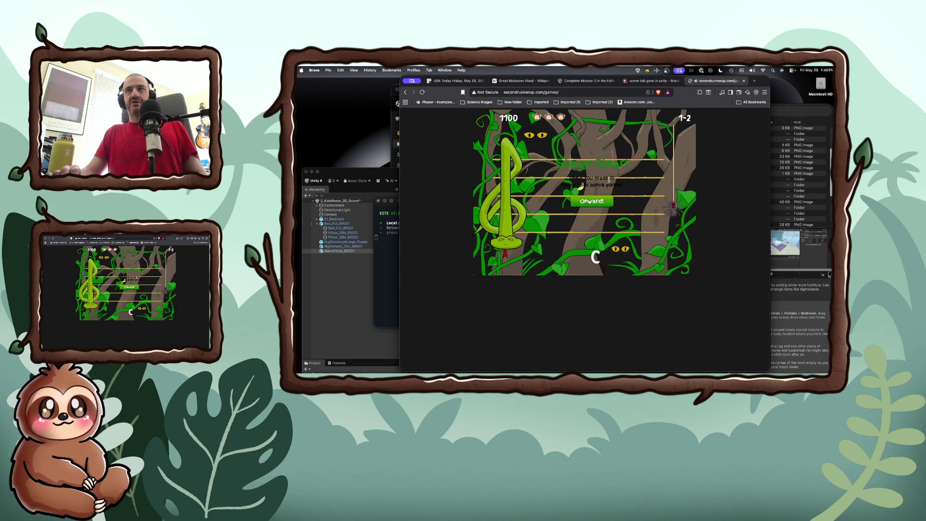
click(607, 199)
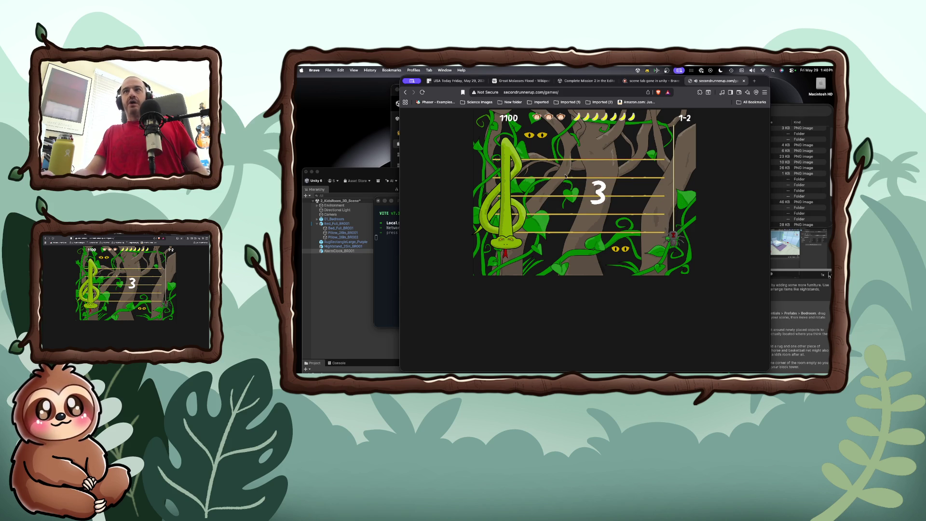
key(super+w)
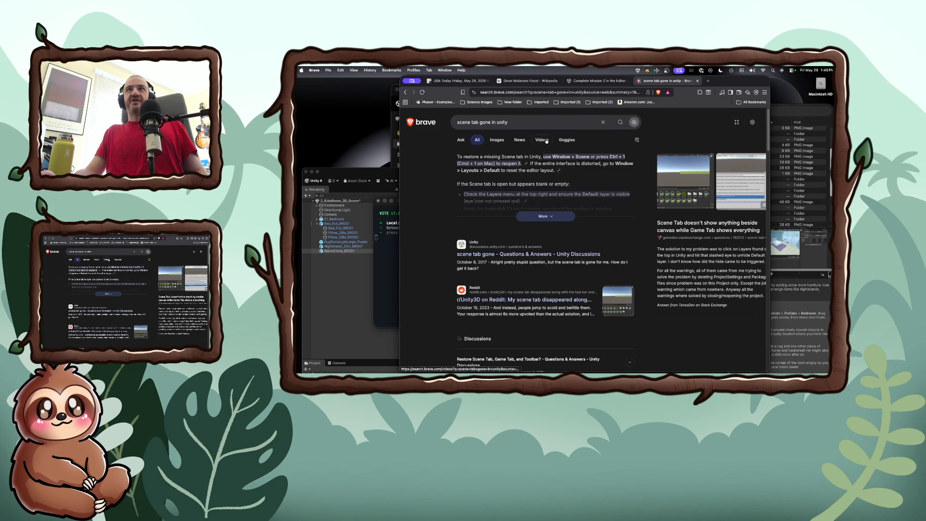
Step: Close the scene-tab search results and Unity Learn tabs in Brave
key(super+w)
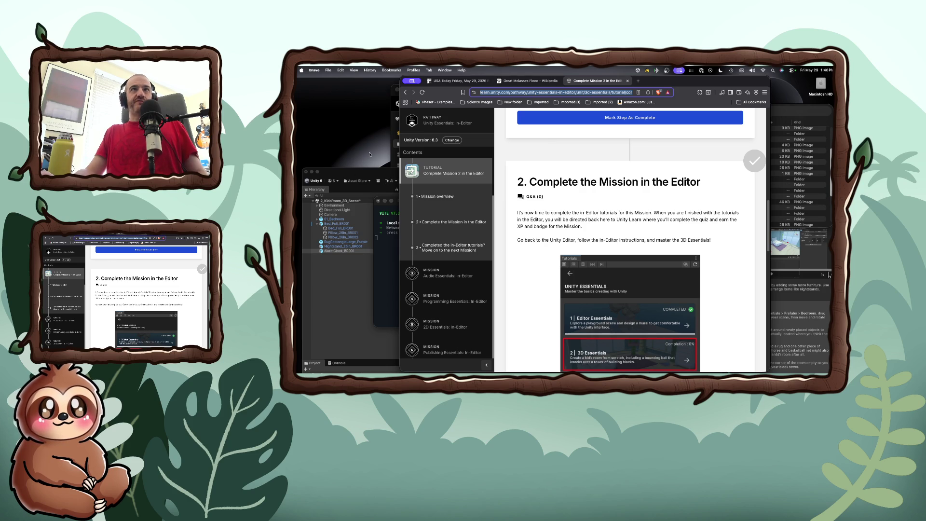
click(370, 155)
click(554, 168)
click(554, 168)
key(super+w)
Step: Hide Brave, bring the Unity editor to the front and move its window higher
key(super+alt+Left)
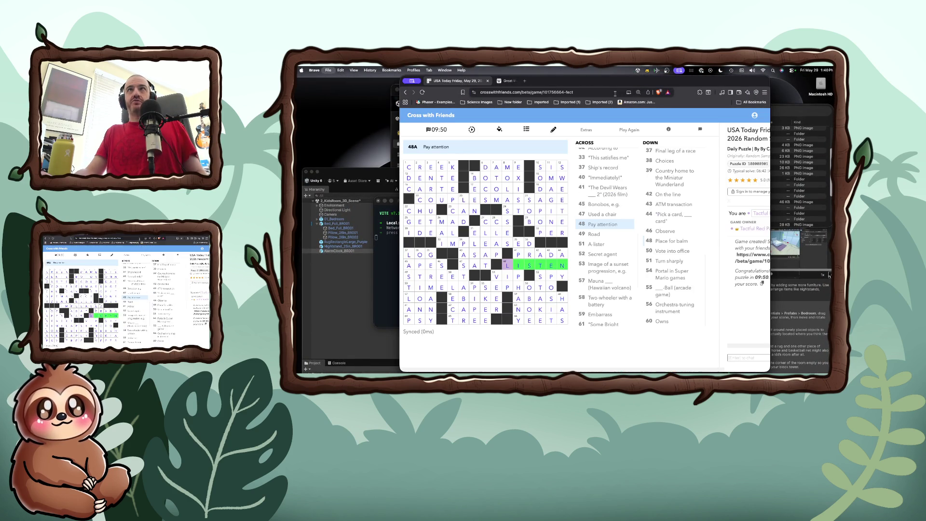
key(super+shift+w)
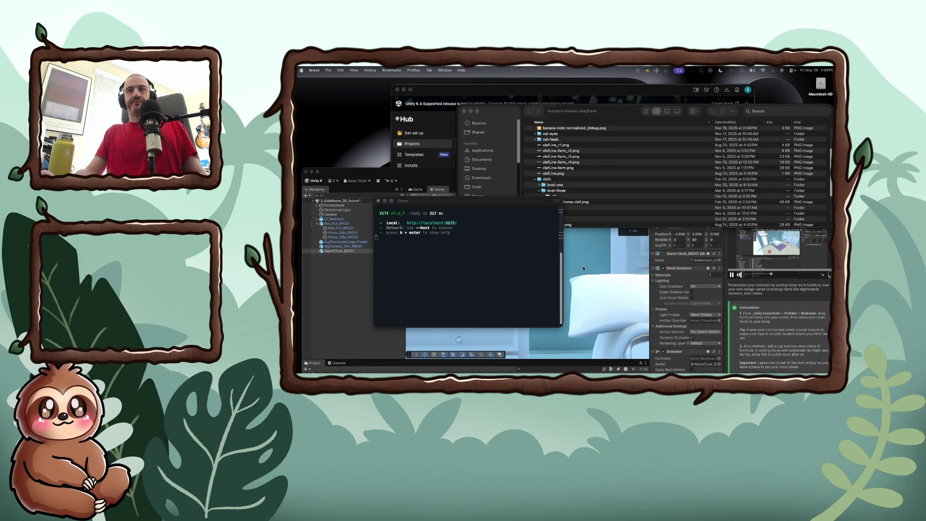
click(588, 268)
drag(541, 173, 541, 80)
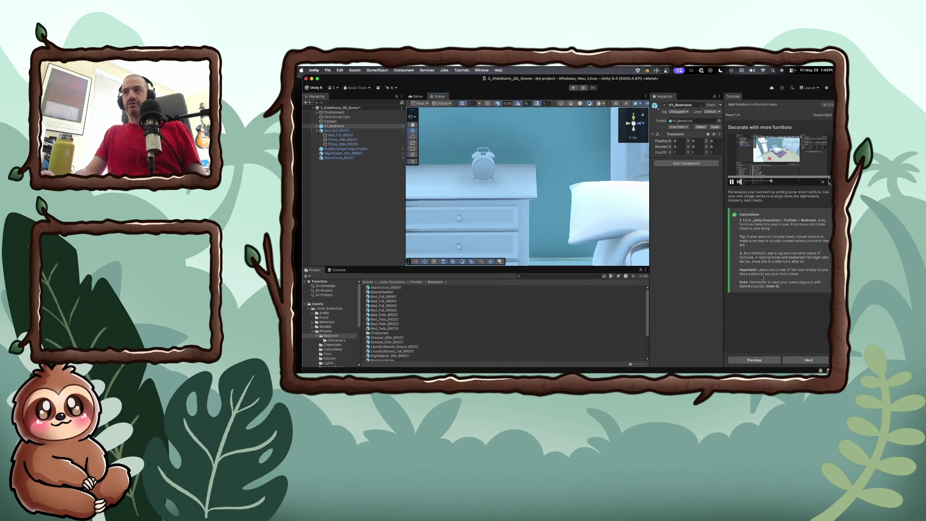
Step: Finish the furniture tutorial and start the Make a bouncy ball lesson from 3D Essentials
click(806, 361)
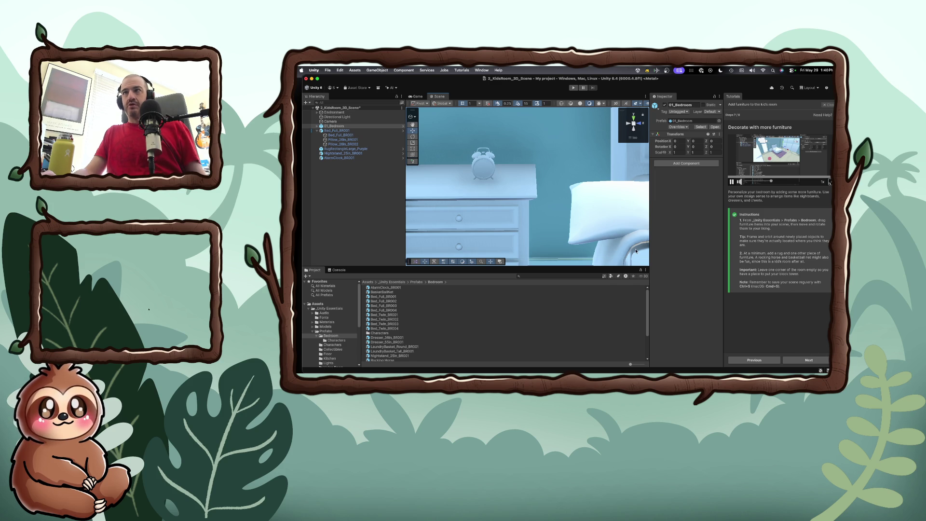
click(785, 359)
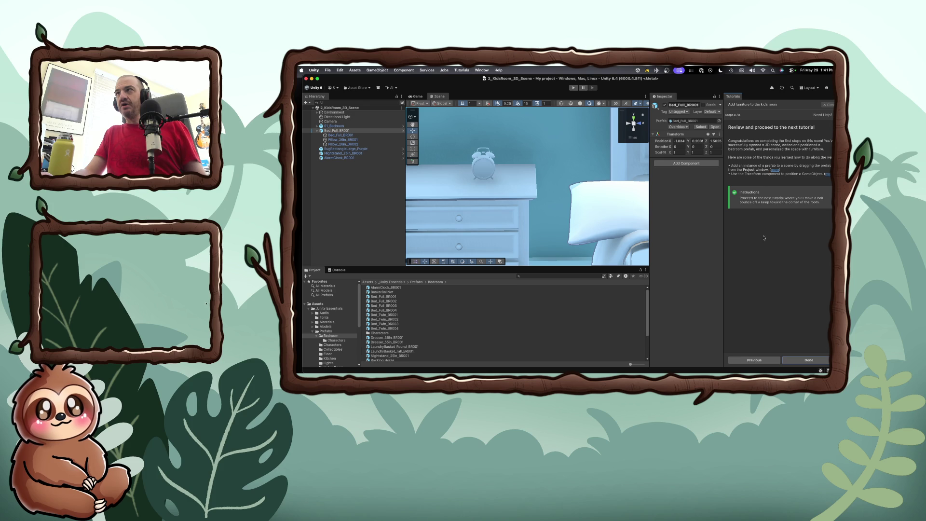
click(811, 361)
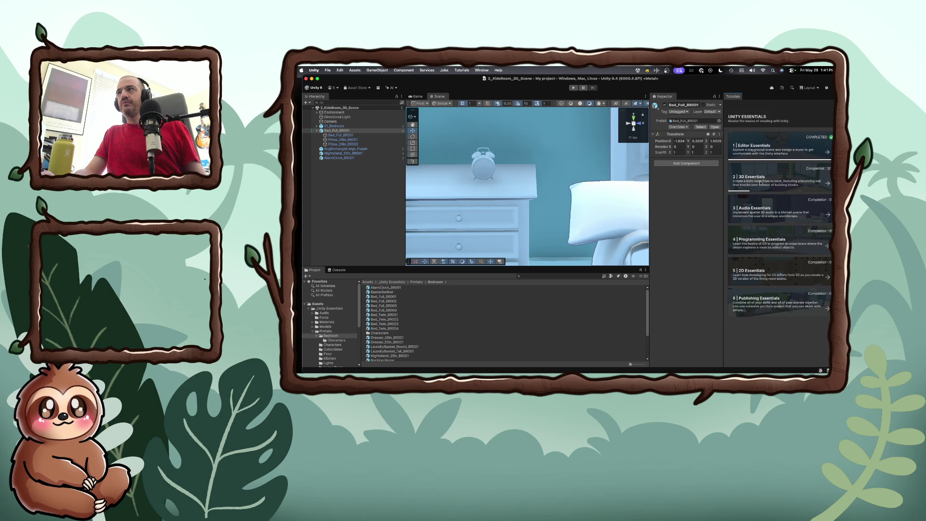
click(779, 179)
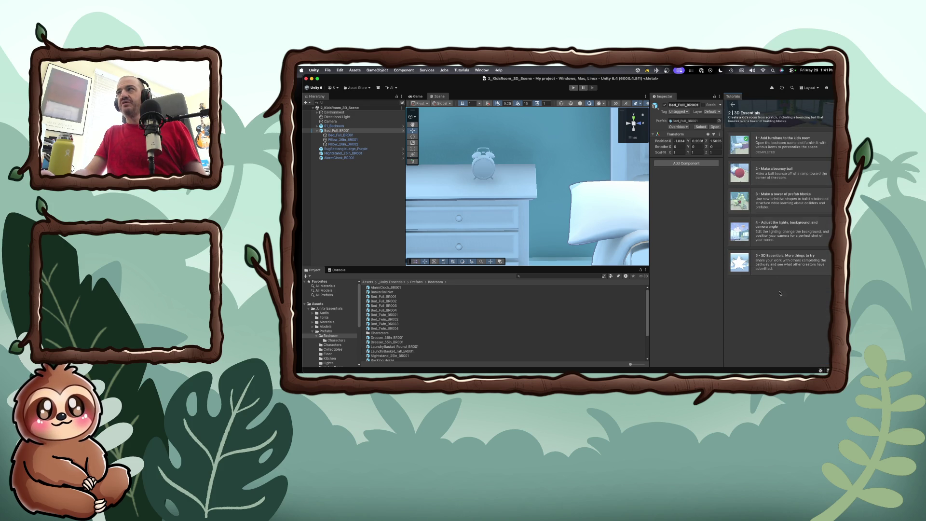
click(802, 174)
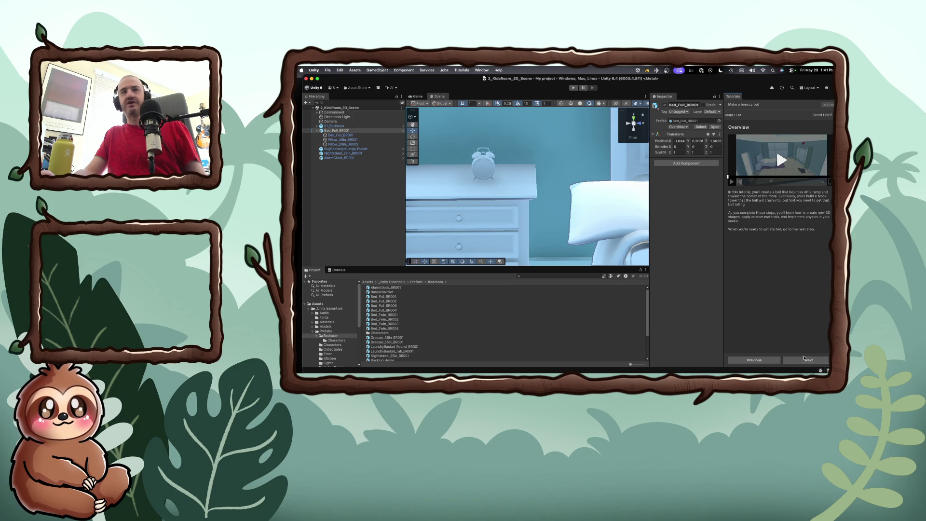
Step: Add a 3D Object > Sphere from the Hierarchy, rename it Ball, and advance the tutorial
click(804, 361)
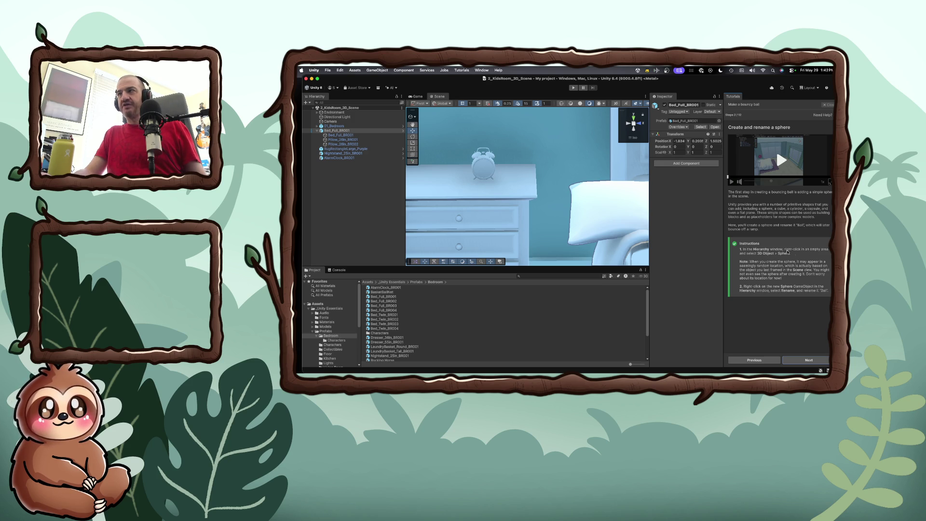
right_click(348, 181)
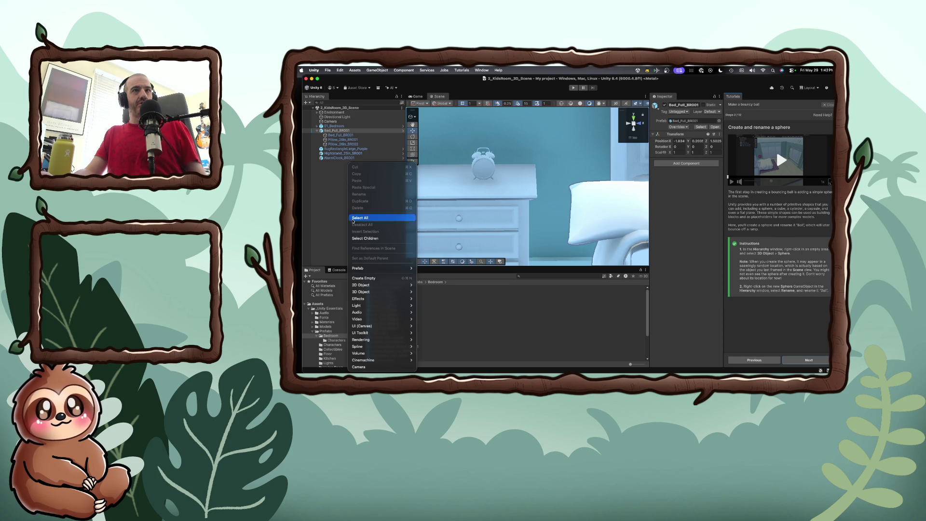
mouse_move(368, 291)
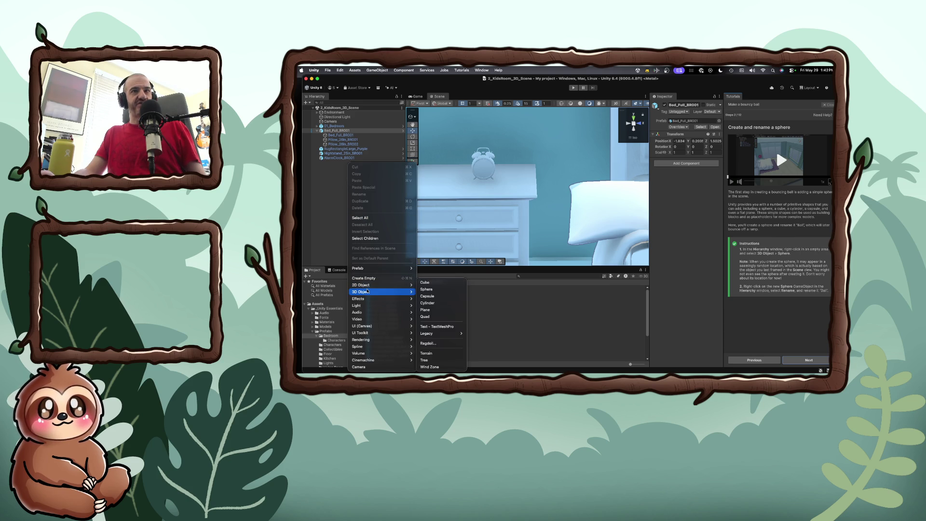
click(419, 289)
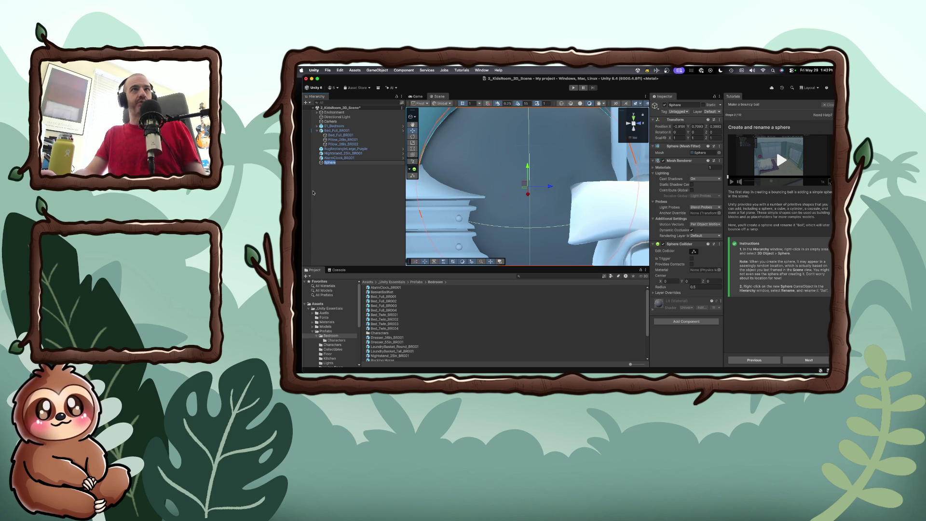
text(Ball)
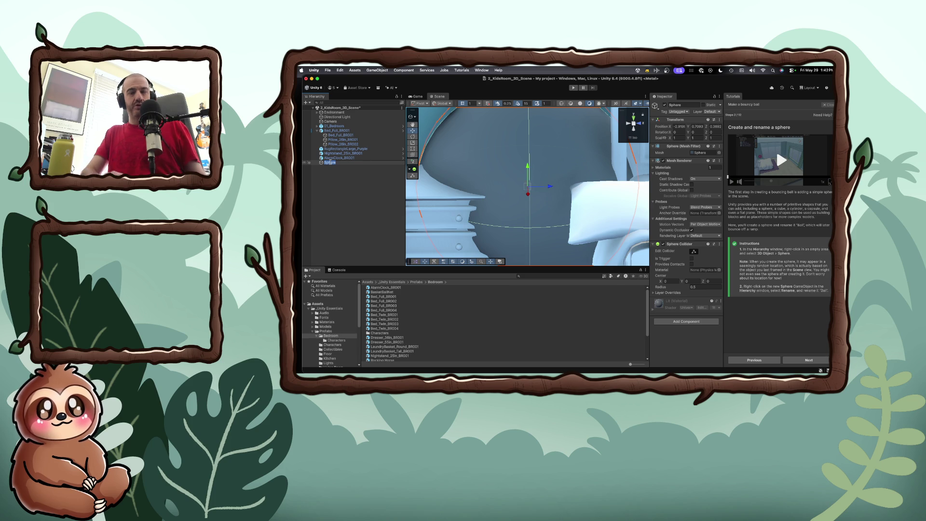
key(Return)
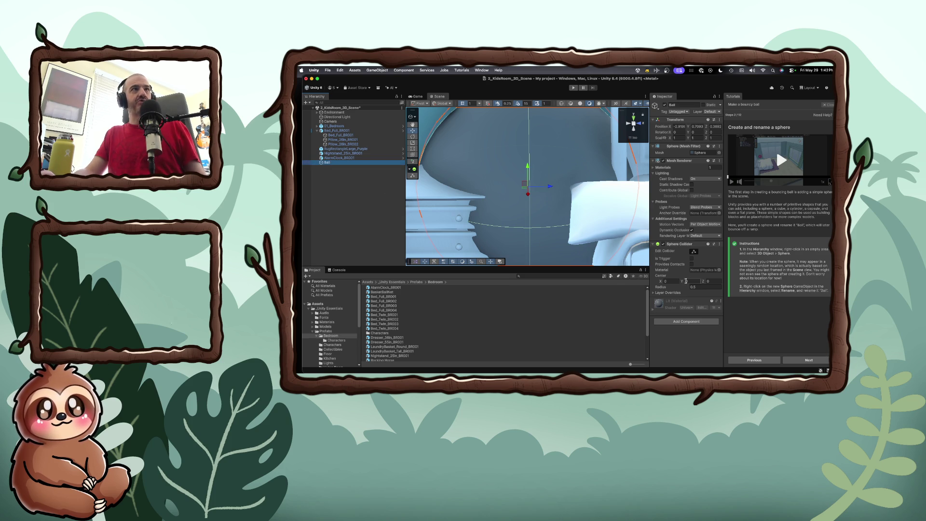
click(795, 360)
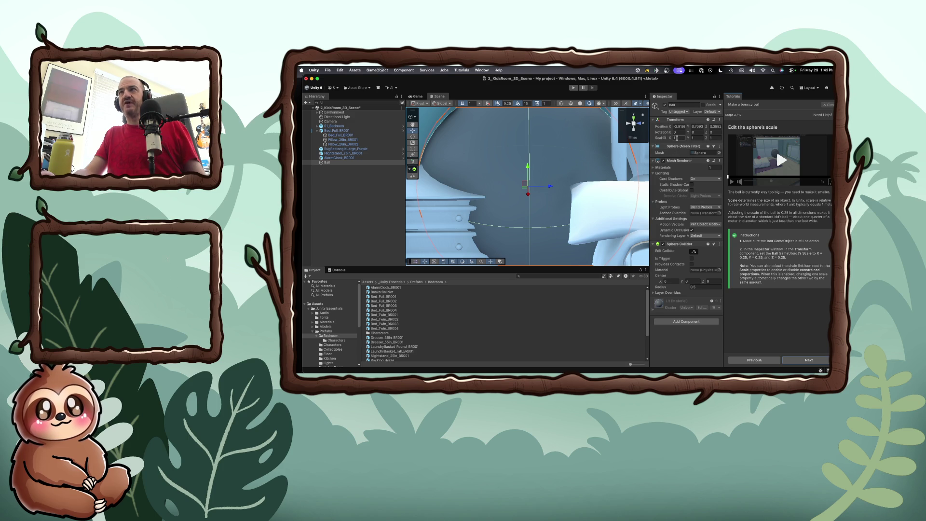
Step: Set the Ball's Scale X, Y and Z to 0.25 and continue the tutorial
click(677, 138)
text(0.25)
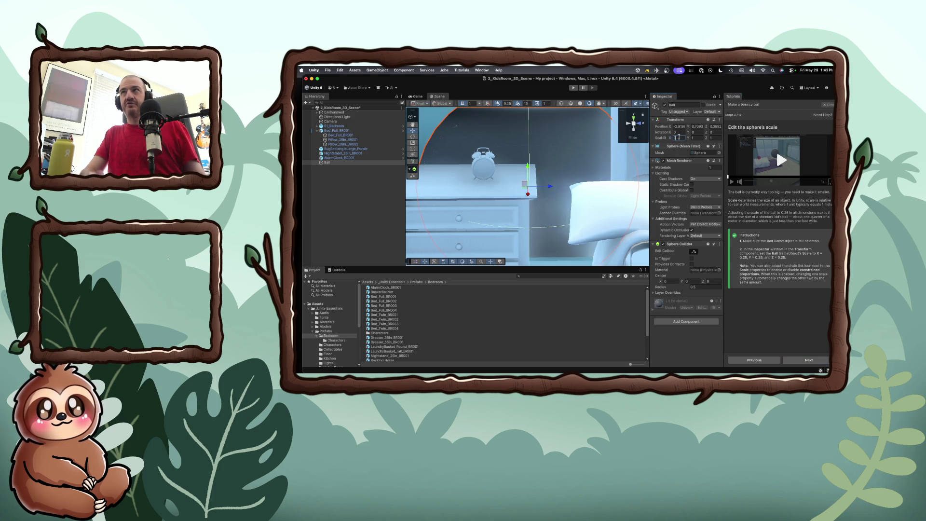
key(Tab)
text(0.25)
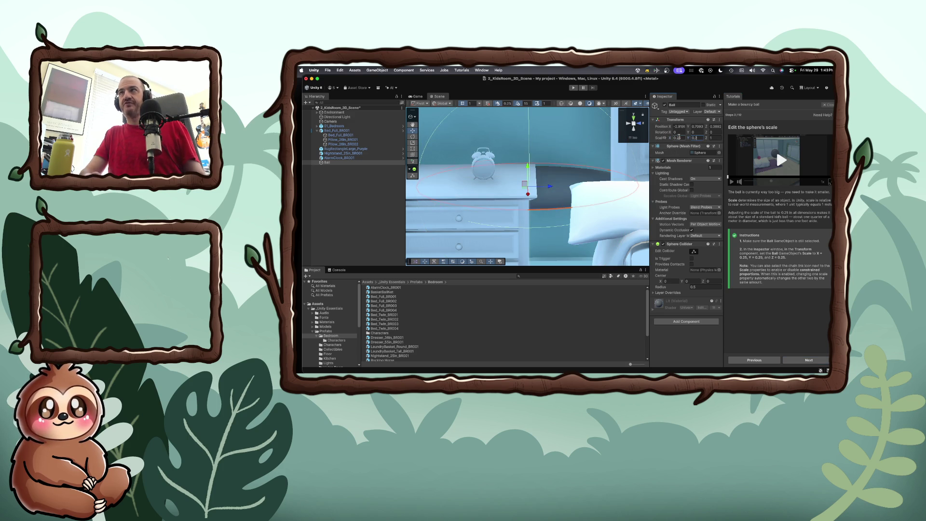
key(Tab)
text(0.25)
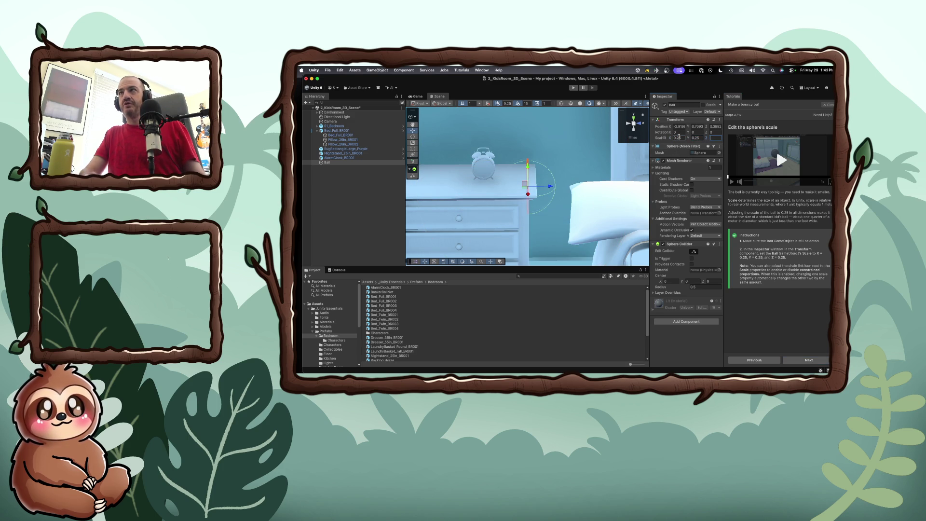
text(.25)
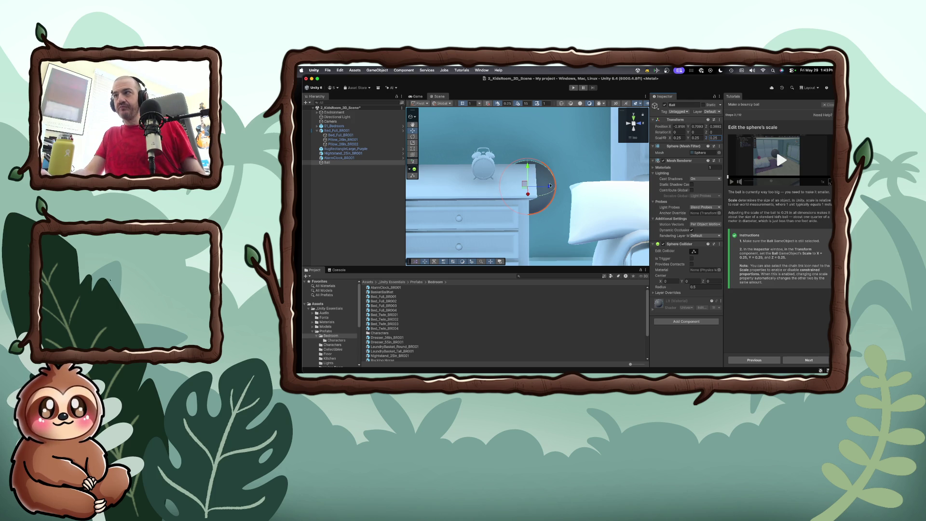
click(810, 360)
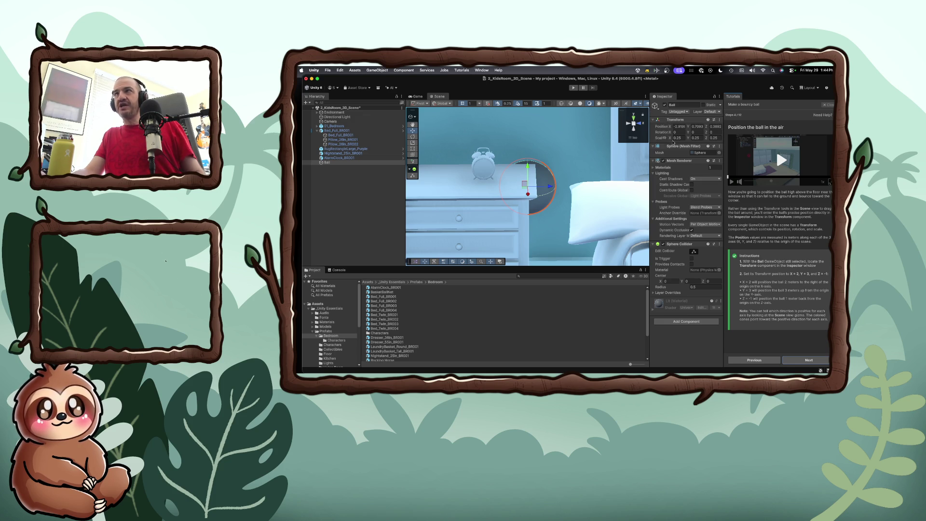
Step: Position the Ball at X 2, Y 3, Z -1 and continue to the material step
click(679, 132)
click(680, 126)
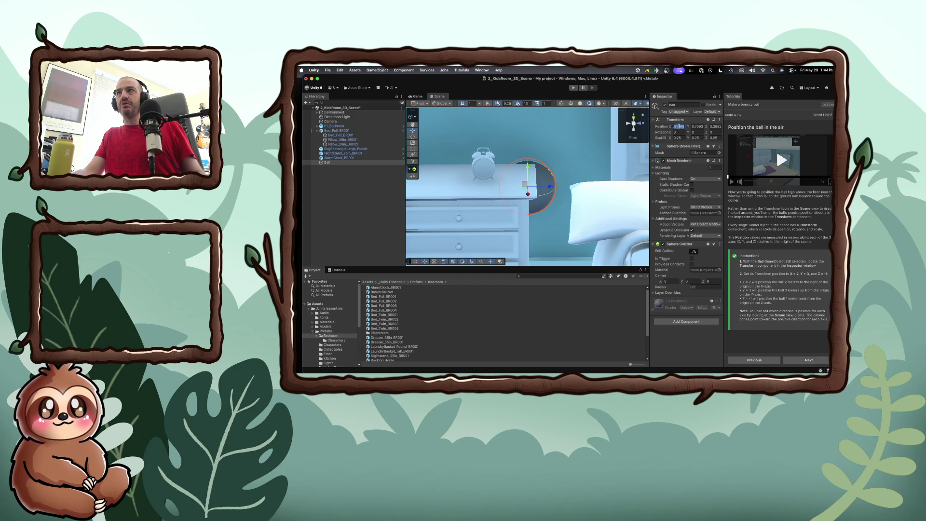
text(-2.2)
text(2)
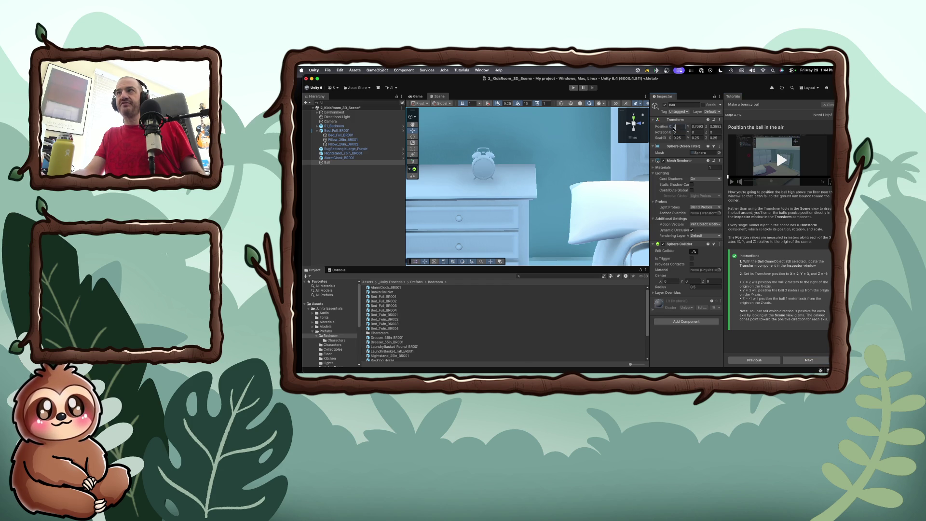
click(696, 126)
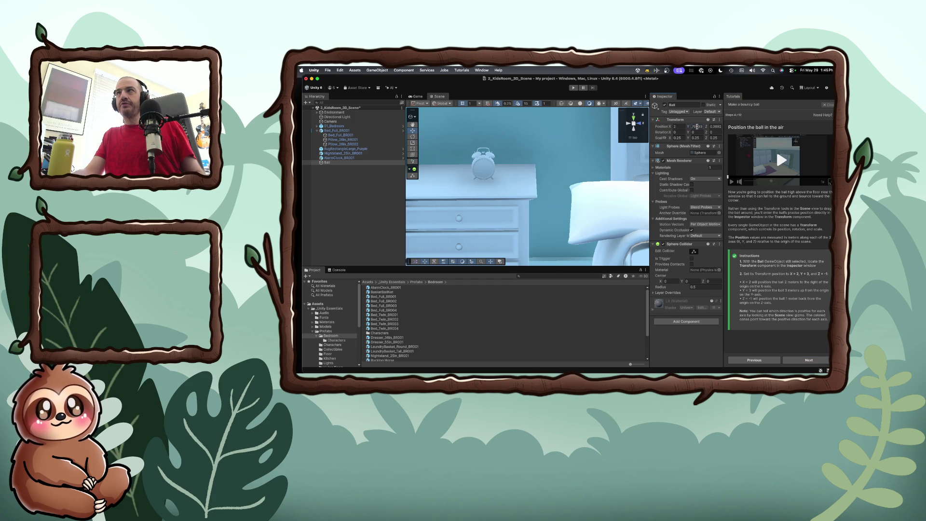
text(3)
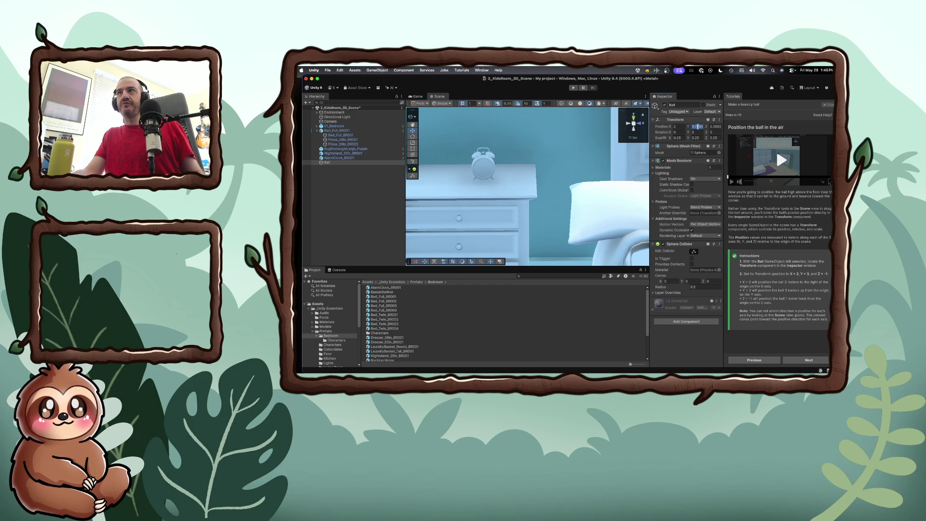
click(715, 126)
text(-1)
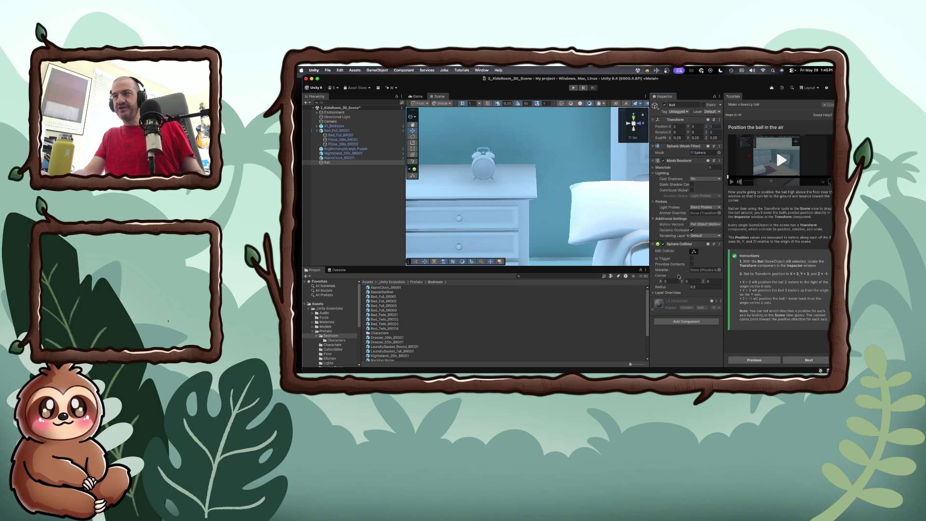
click(809, 360)
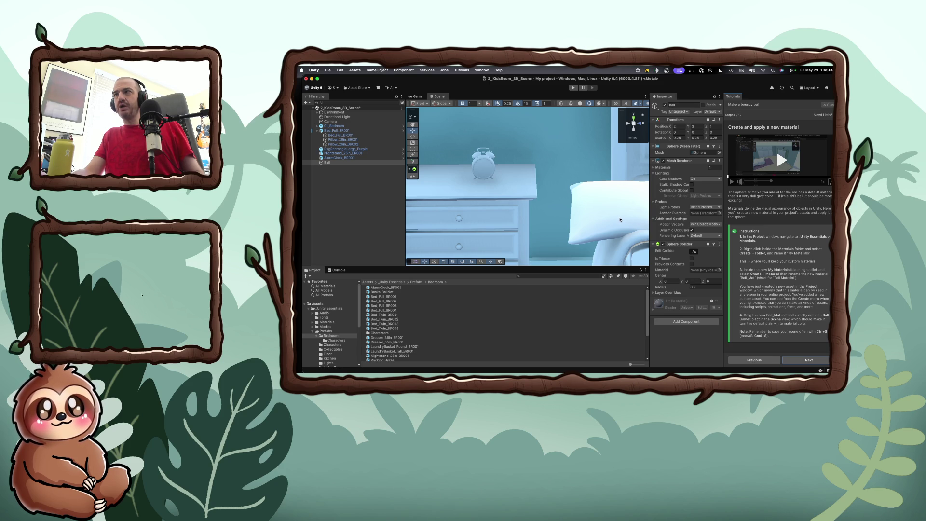
Step: Orbit and zoom the Scene view around the bedroom to look at the Ball
drag(611, 216, 621, 209)
scroll(610, 211, down, 10)
scroll(621, 210, down, 5)
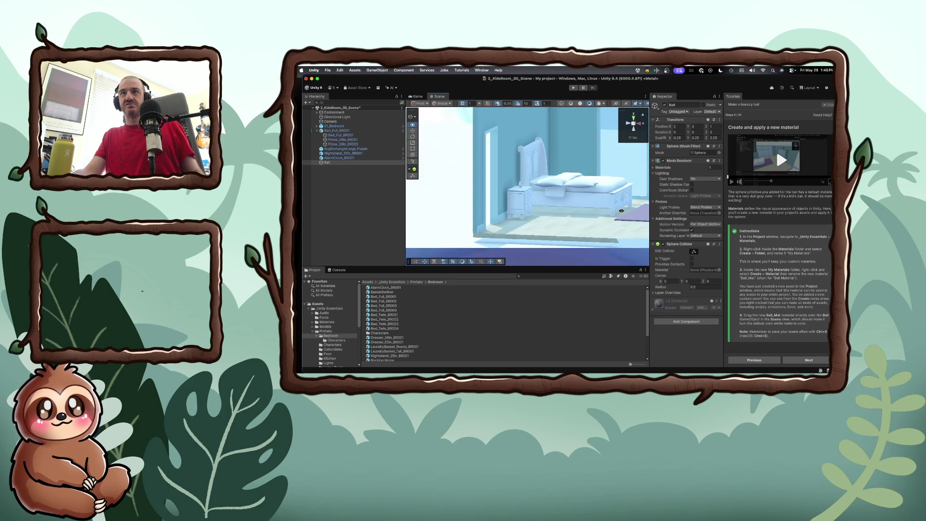
scroll(620, 211, down, 2)
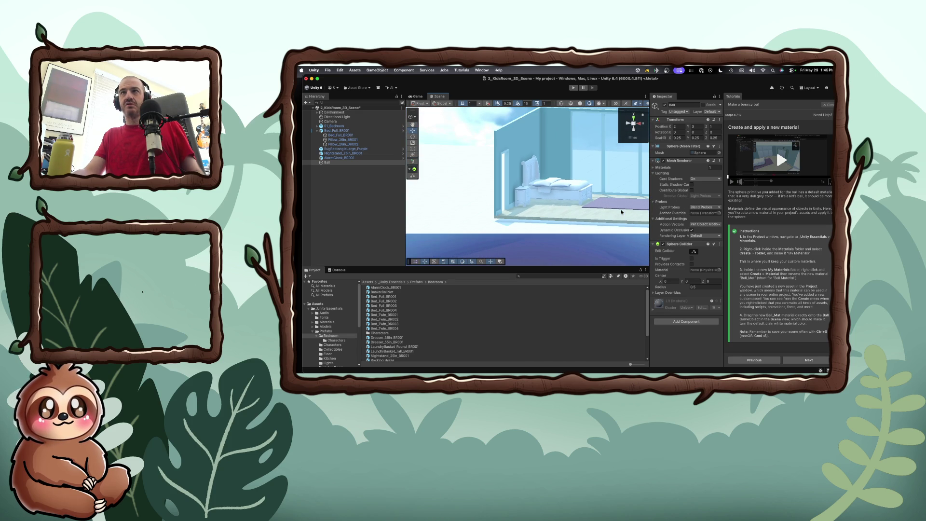
click(617, 212)
mouse_move(595, 211)
mouse_down()
mouse_move(660, 232)
mouse_move(608, 227)
mouse_move(607, 217)
mouse_up()
click(607, 217)
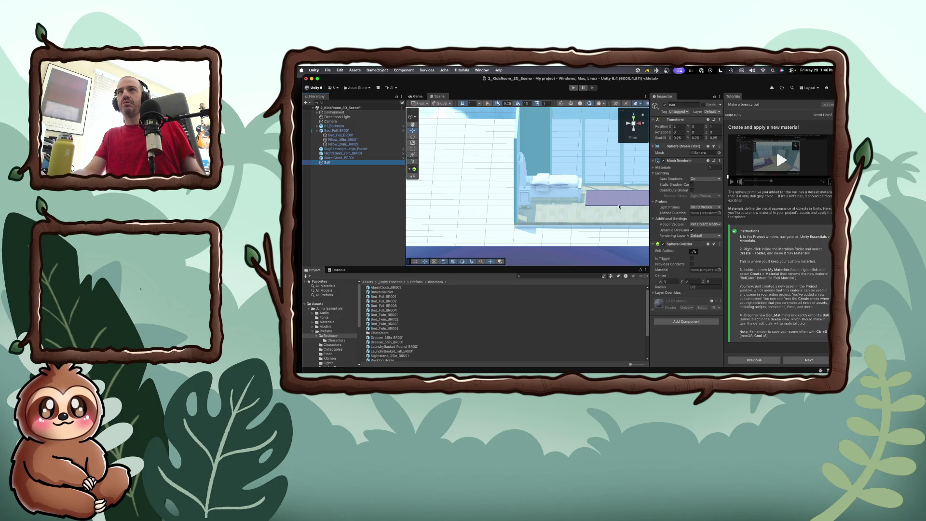
mouse_move(604, 196)
mouse_down()
mouse_move(583, 210)
mouse_move(604, 205)
mouse_up()
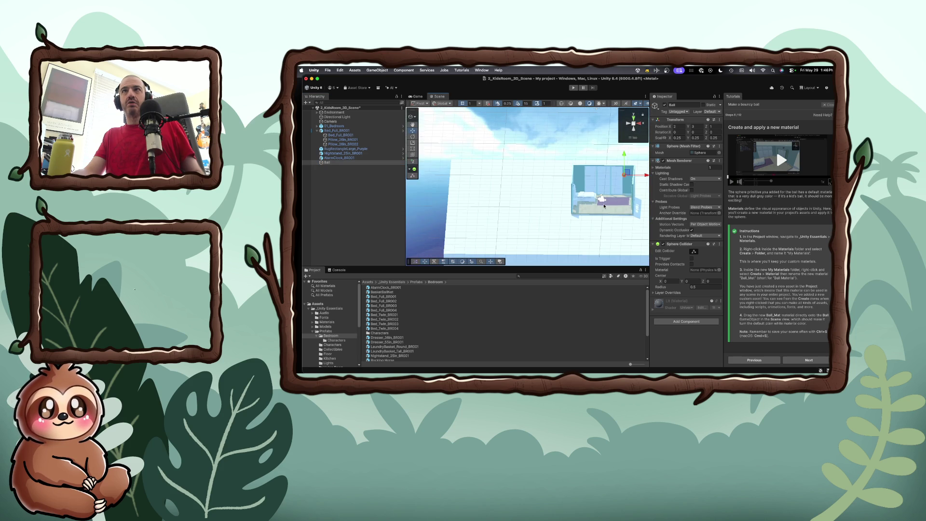
scroll(630, 184, up, 8)
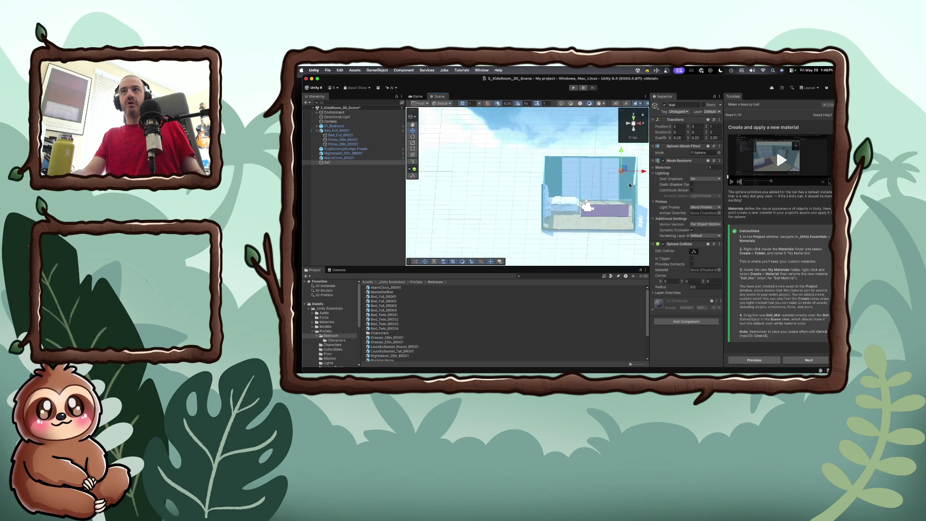
drag(591, 209, 588, 187)
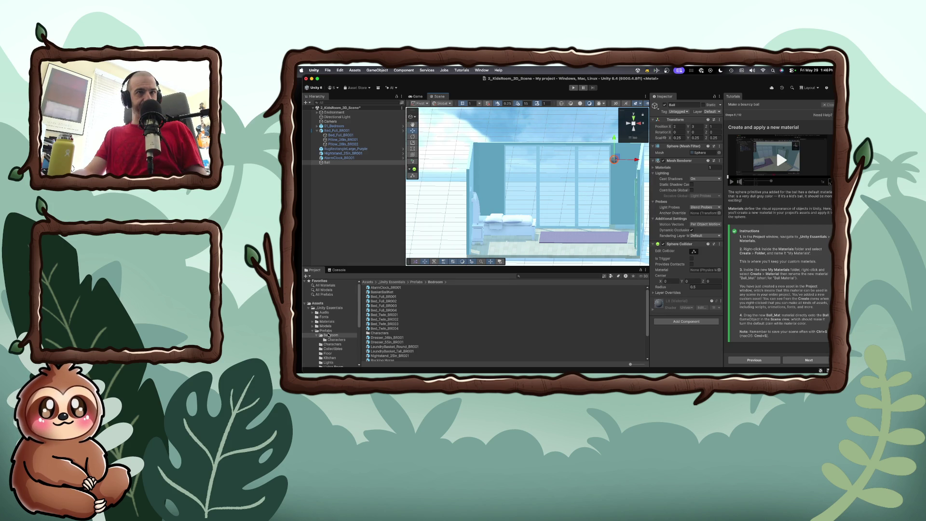
scroll(330, 335, down, 1)
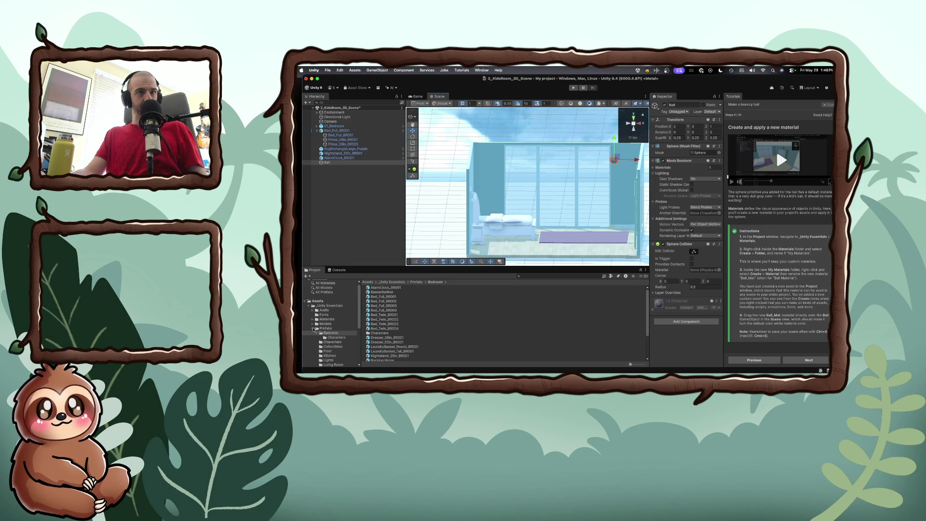
Step: Collapse Prefabs and expand Materials in the Project window to show its subfolders
click(314, 329)
scroll(313, 330, down, 2)
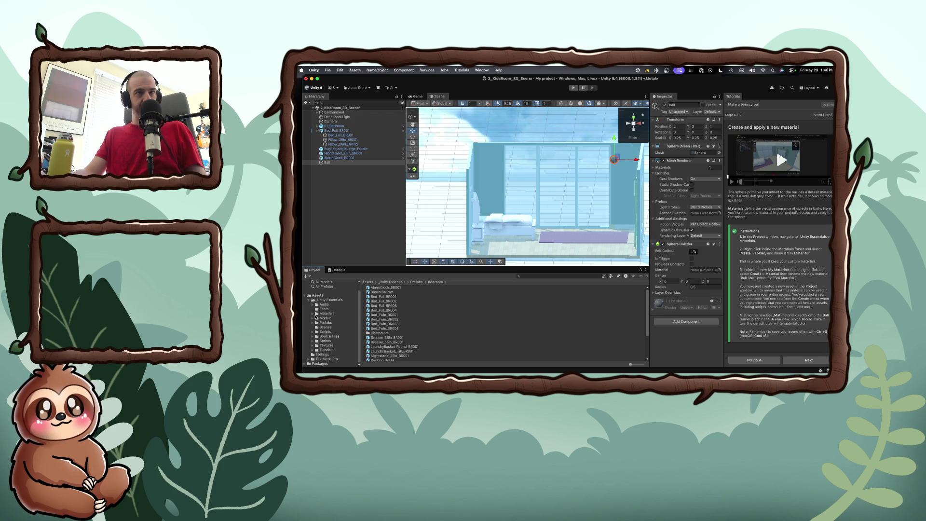
click(314, 314)
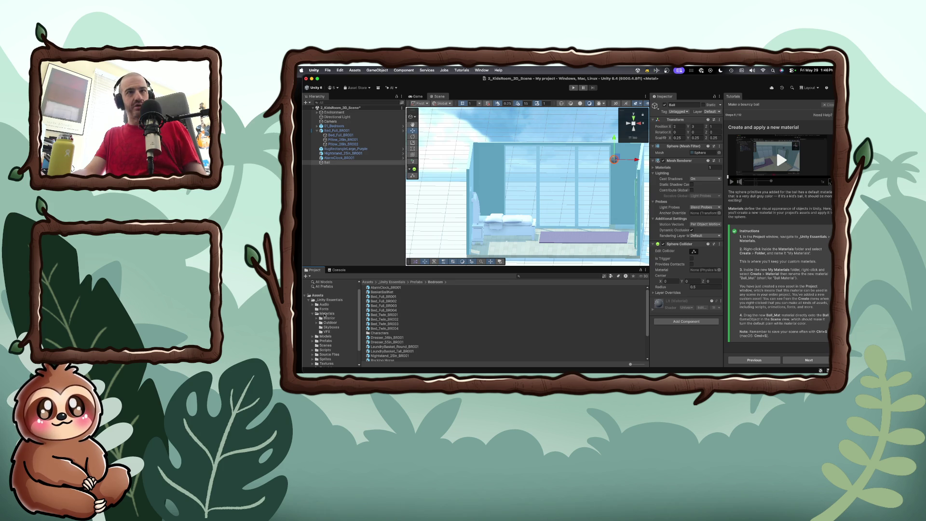
Step: Create a folder named My Materials inside Materials and select it
right_click(325, 315)
mouse_move(357, 194)
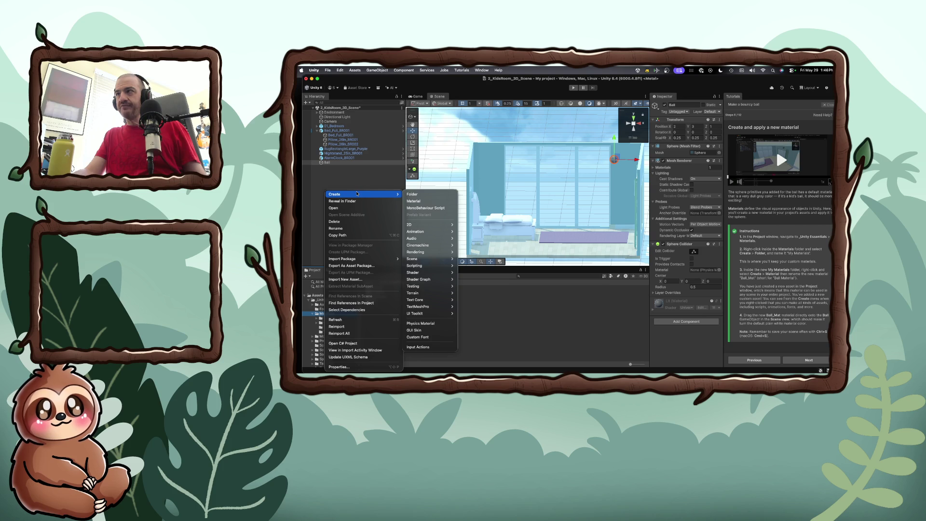
click(411, 195)
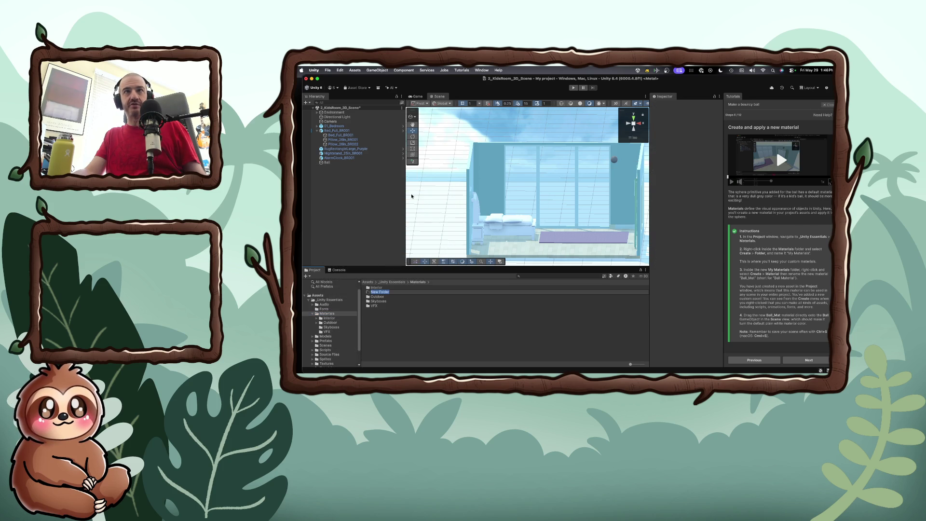
text(My Materials)
key(Return)
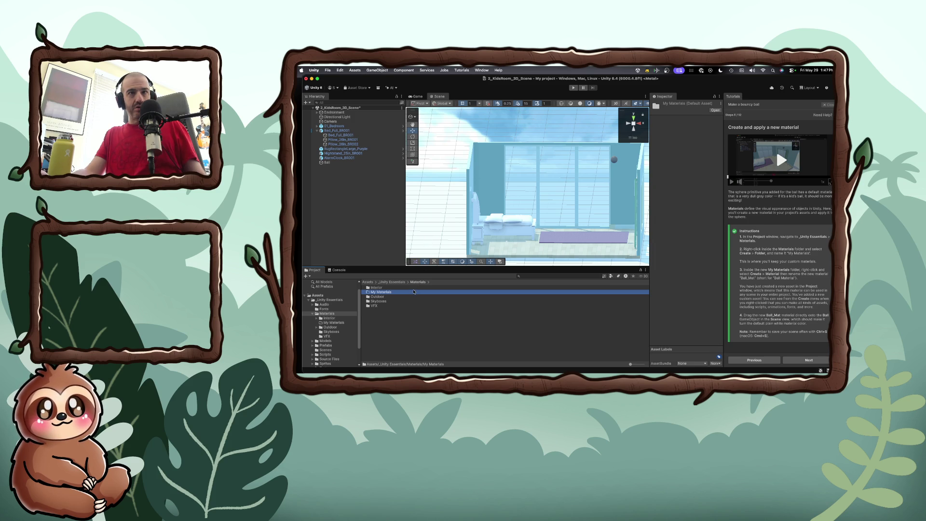
click(386, 311)
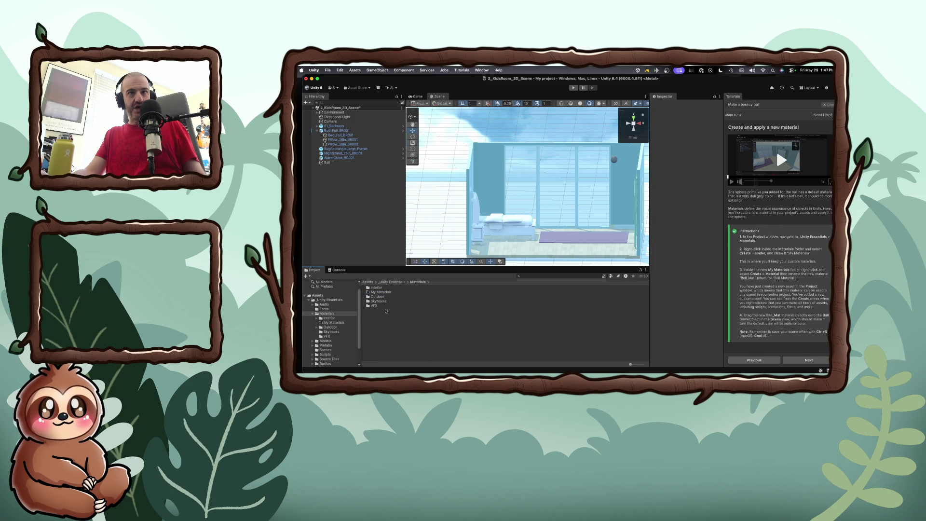
click(382, 293)
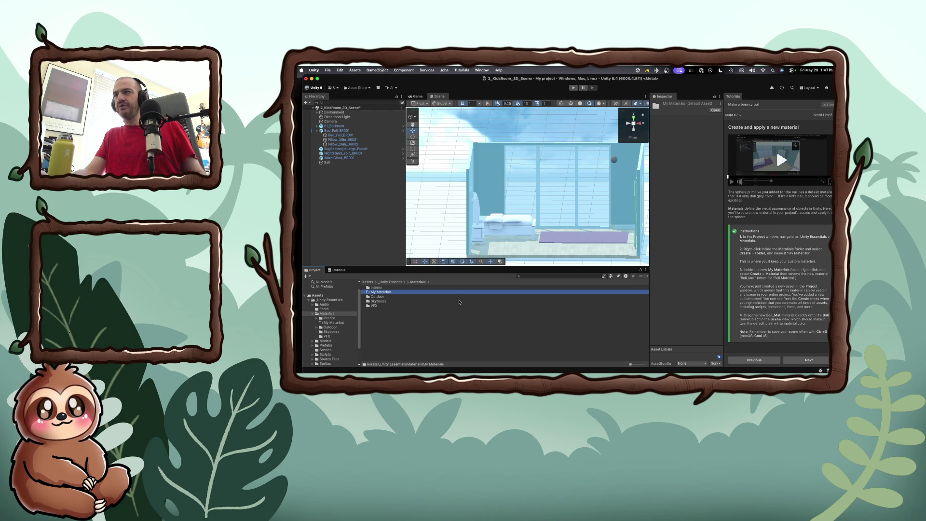
Step: Inside My Materials, create a new material named Ball Material
double_click(382, 293)
right_click(383, 295)
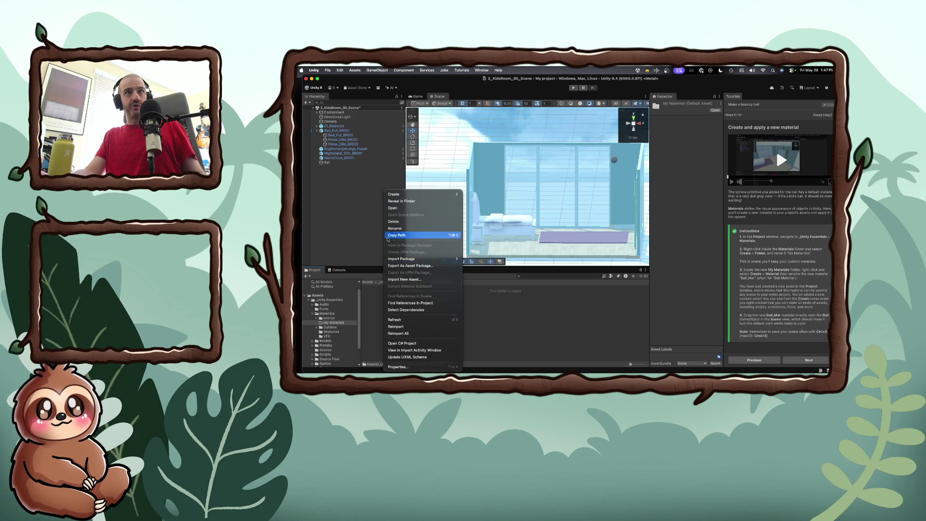
mouse_move(424, 194)
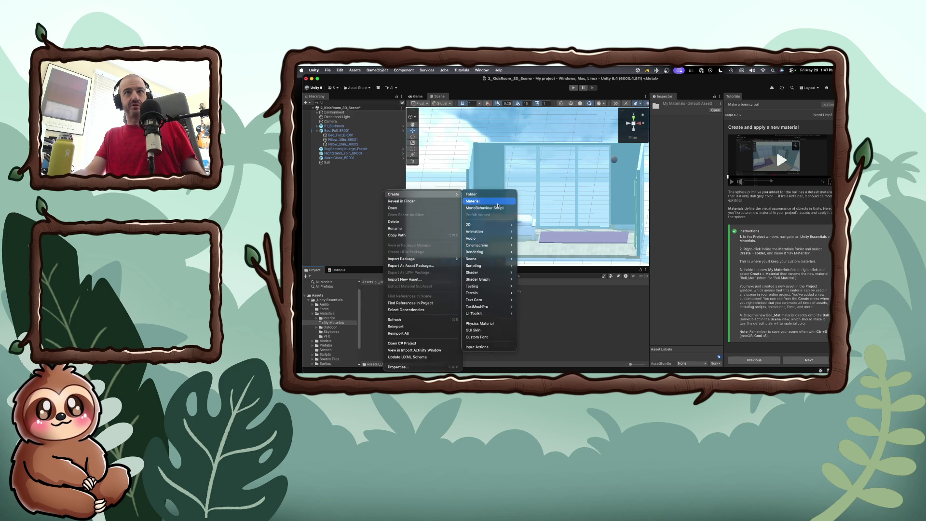
click(498, 205)
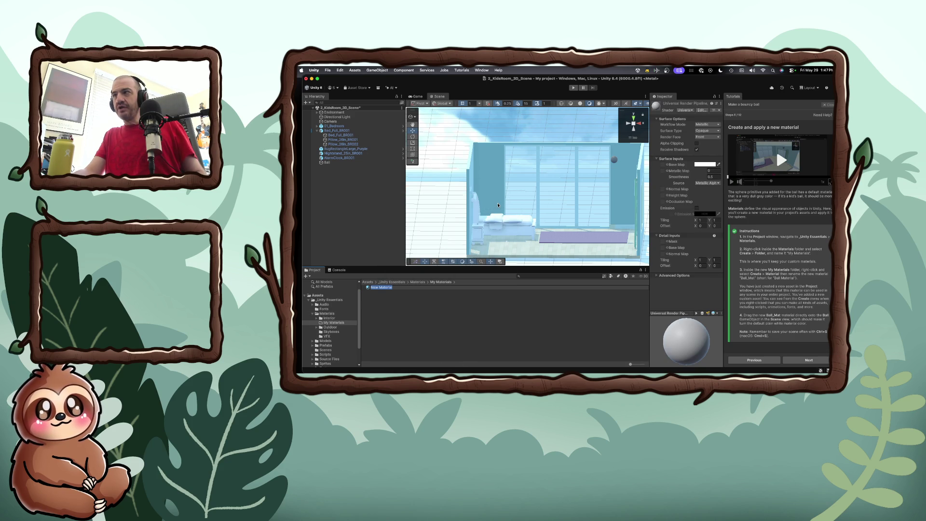
text(Ball Mater)
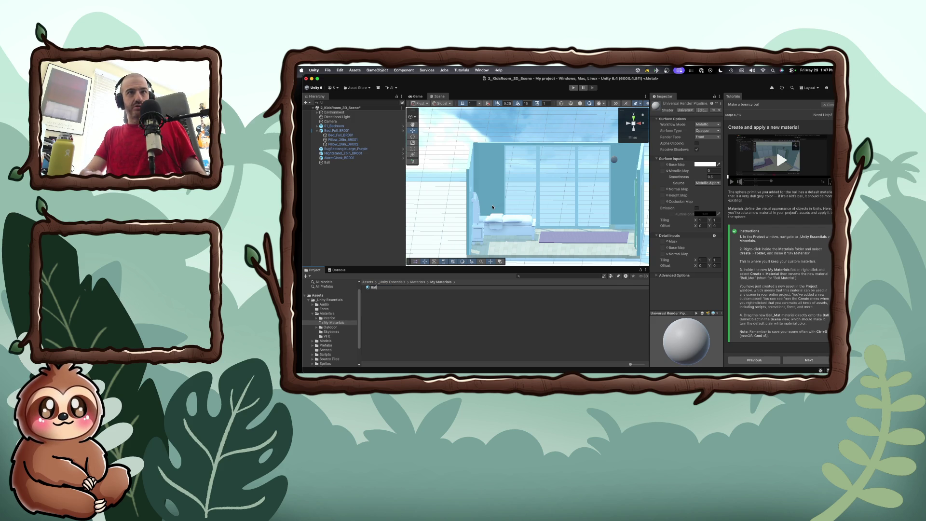
text(ial)
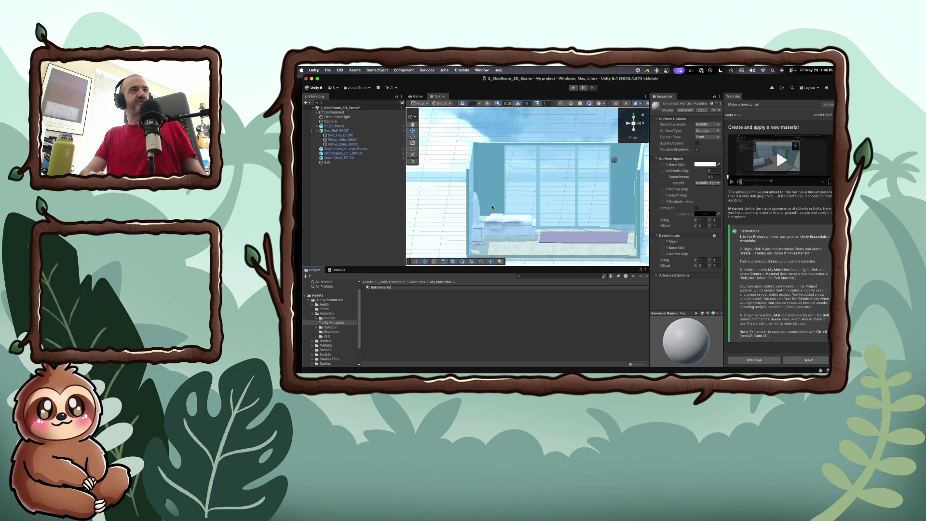
key(Return)
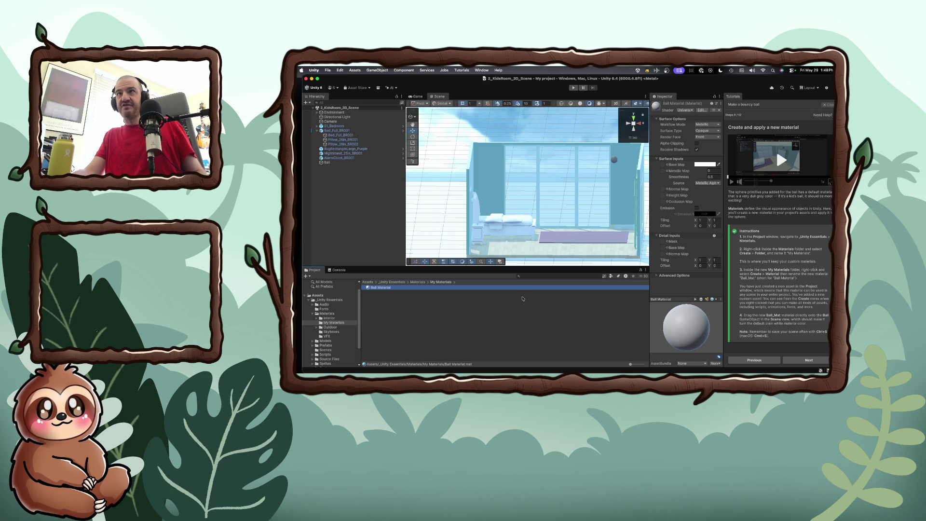
Step: Apply Ball Material to the floating Ball sphere, selecting Ball to confirm it in the Mesh Renderer
mouse_move(395, 285)
mouse_down()
mouse_move(584, 205)
mouse_move(615, 160)
mouse_up()
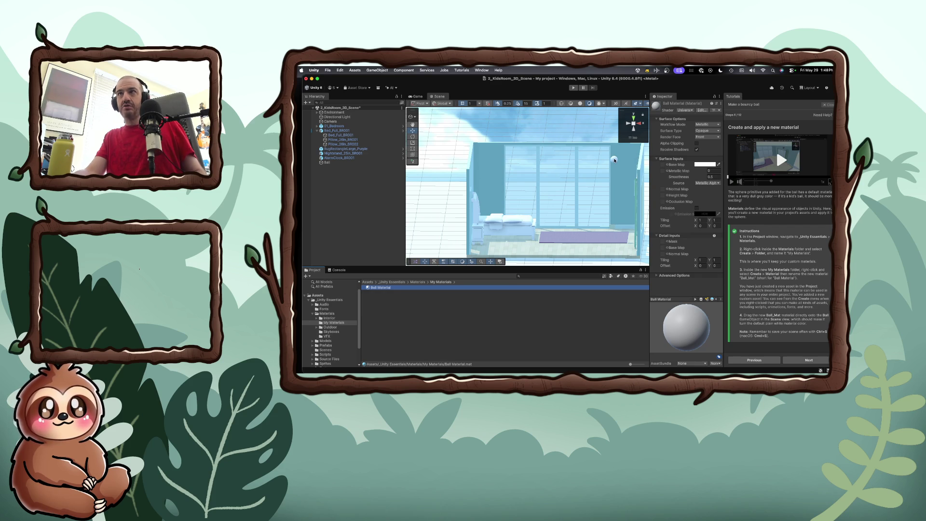
click(614, 160)
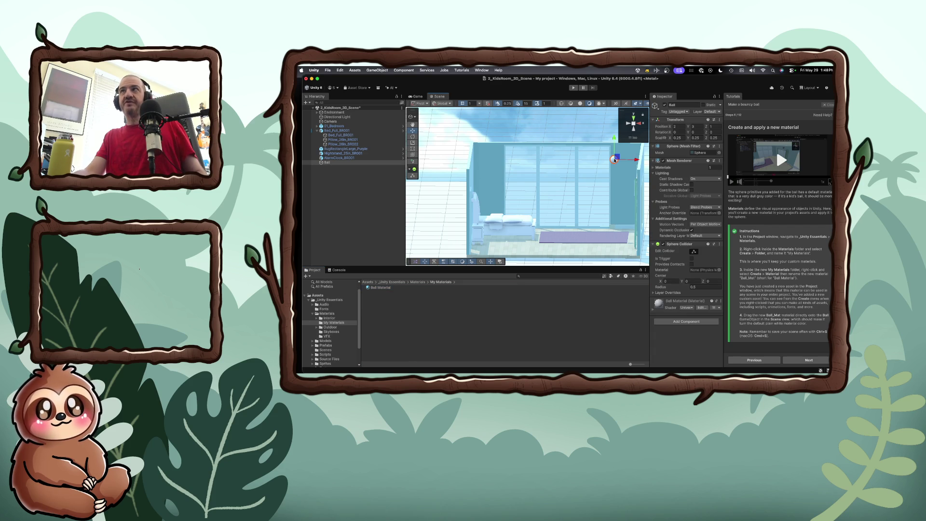
mouse_move(378, 288)
mouse_down()
mouse_move(531, 217)
mouse_move(616, 162)
mouse_up()
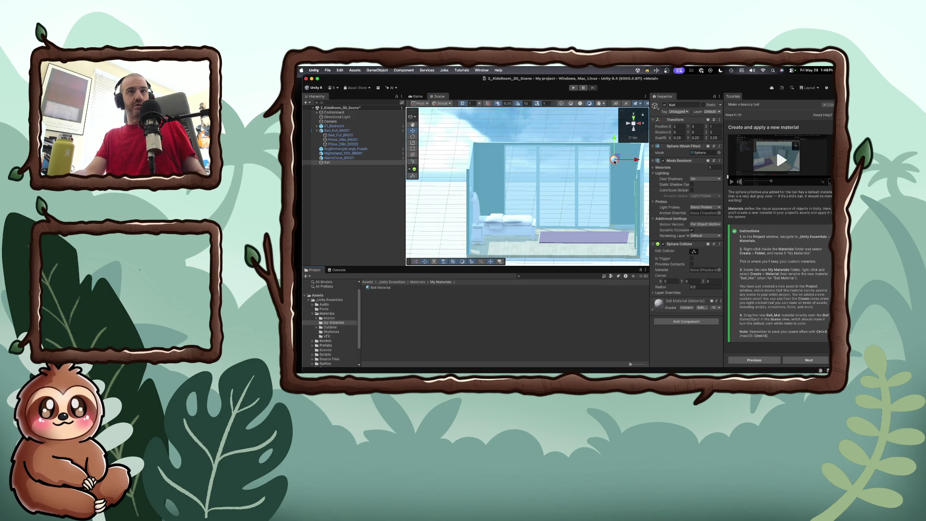
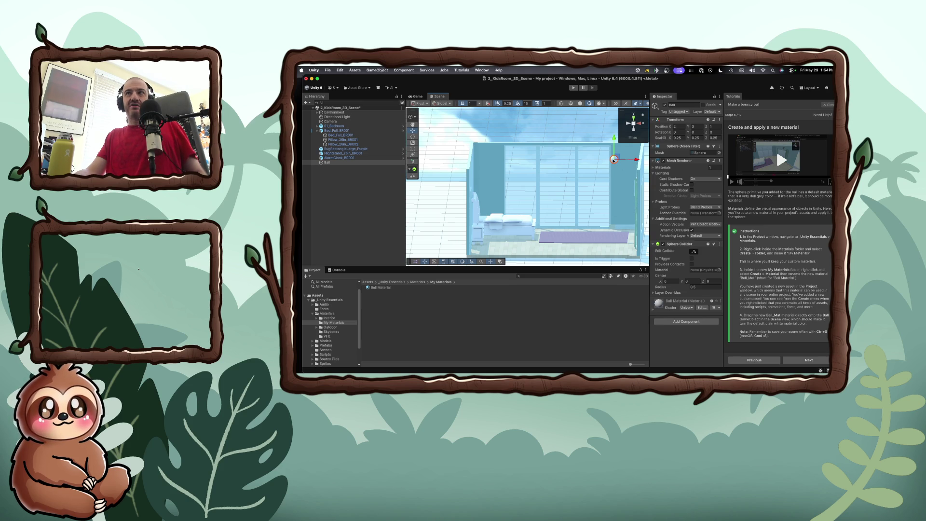
Step: Open the Ball's Properties in a floating window and scroll down to its Sphere Collider and Ball Material
right_click(613, 161)
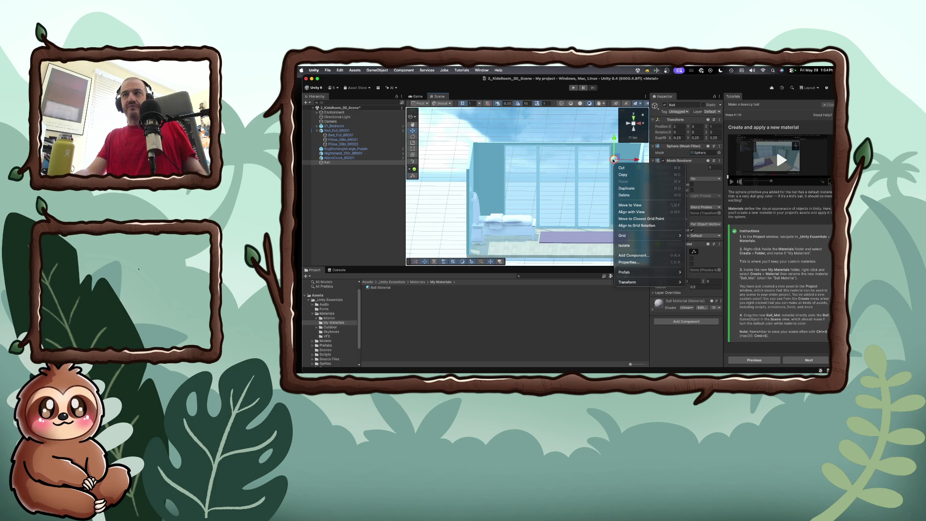
click(629, 262)
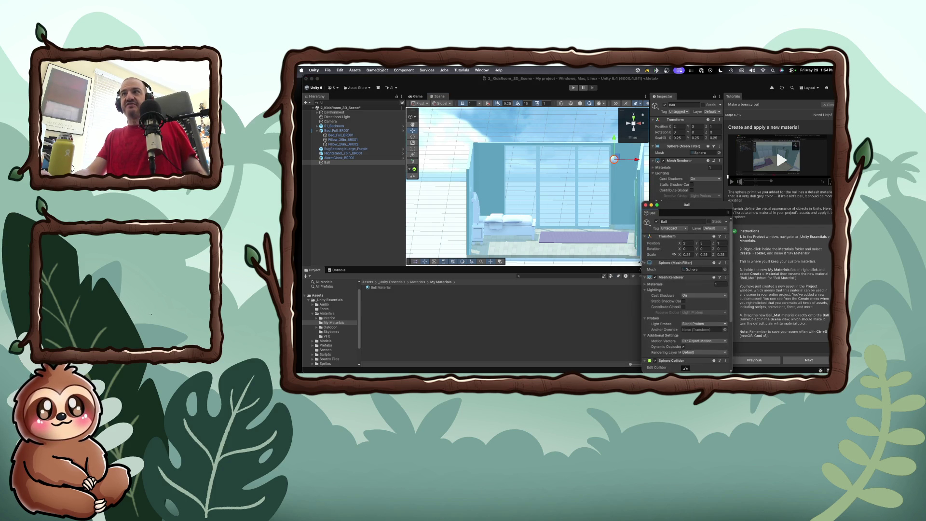
drag(670, 205, 647, 192)
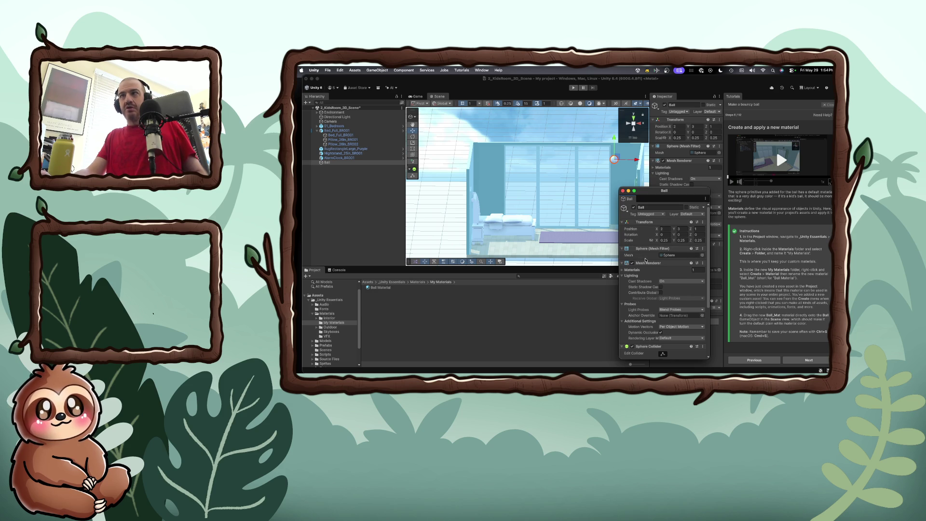
scroll(650, 252, down, 1)
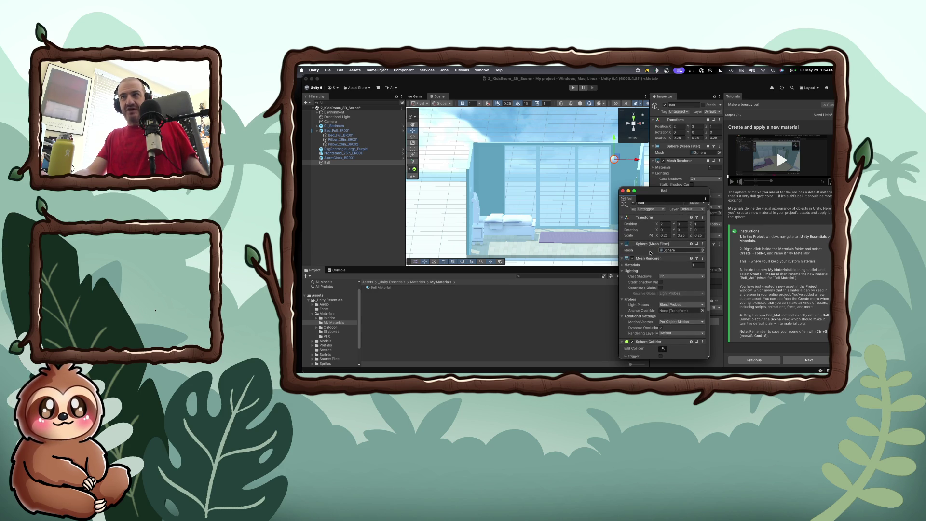
scroll(650, 252, down, 5)
scroll(651, 252, down, 10)
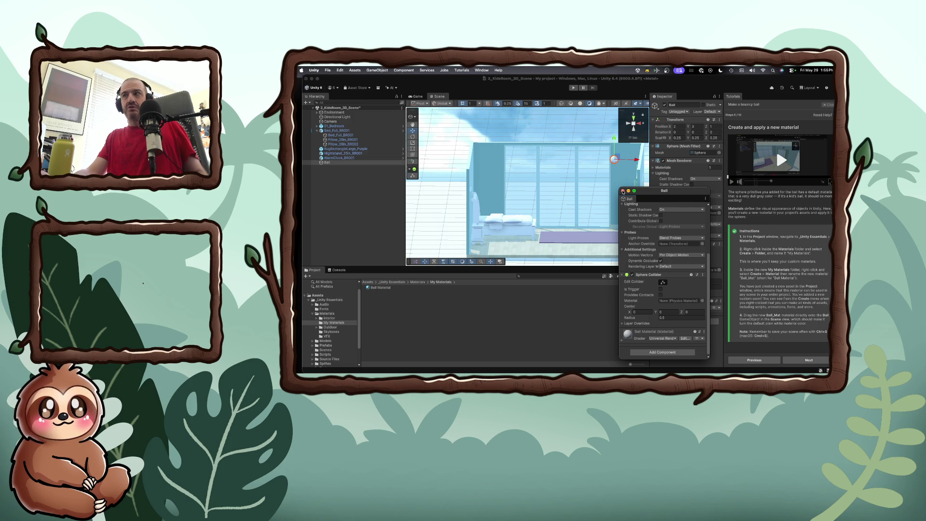
Step: Close the floating Ball Properties window to return to the main Inspector layout
click(623, 191)
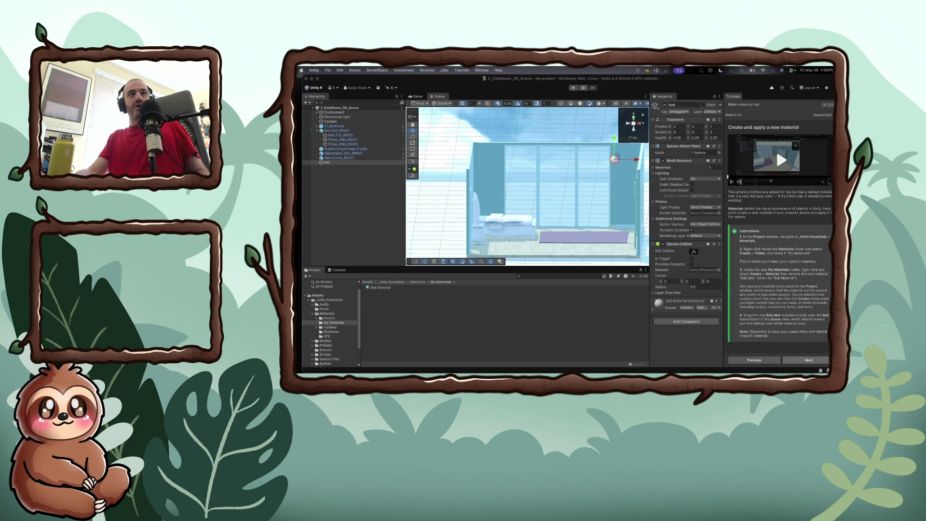
click(804, 361)
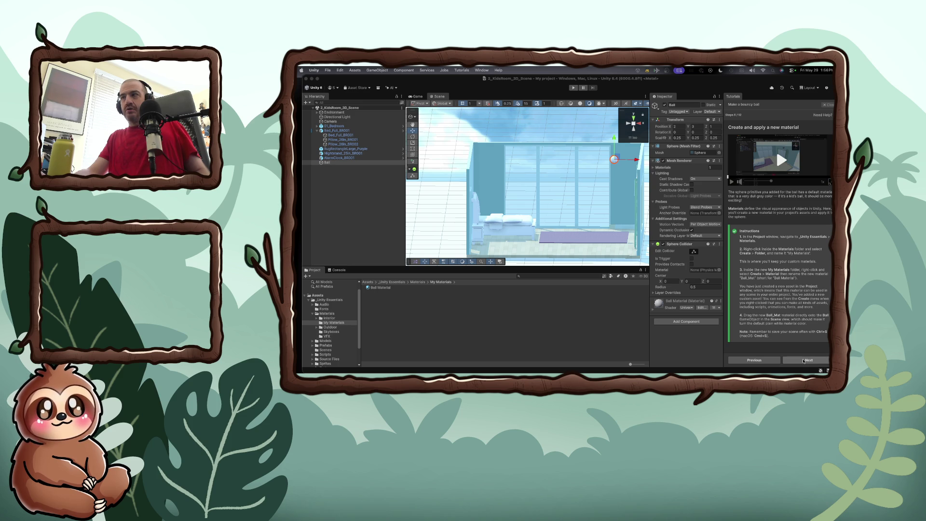
Step: Advance the tutorial to 'Adjust the material properties' and select Ball Material in My Materials
click(803, 360)
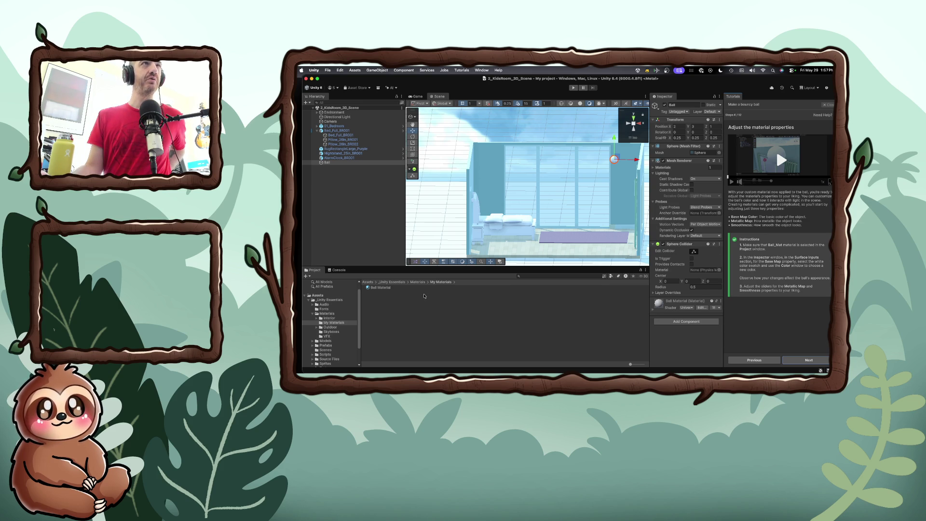
click(377, 290)
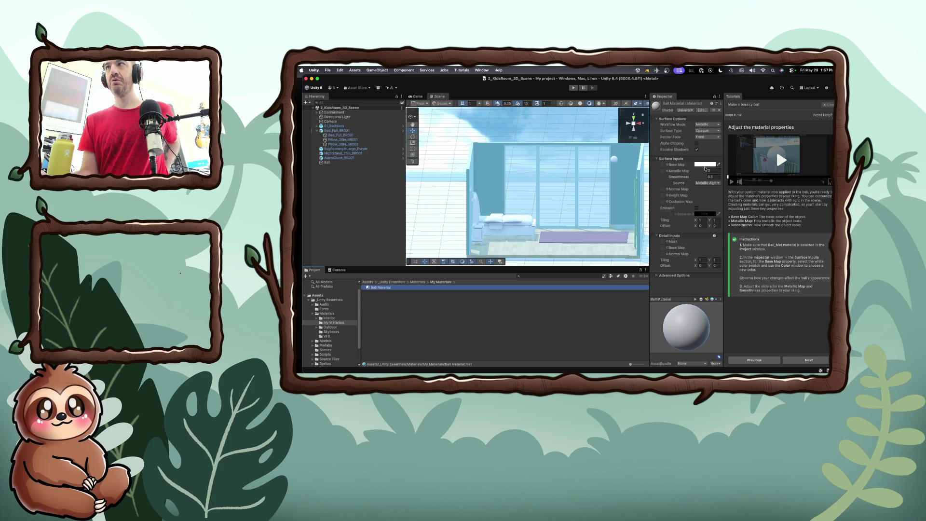
click(716, 170)
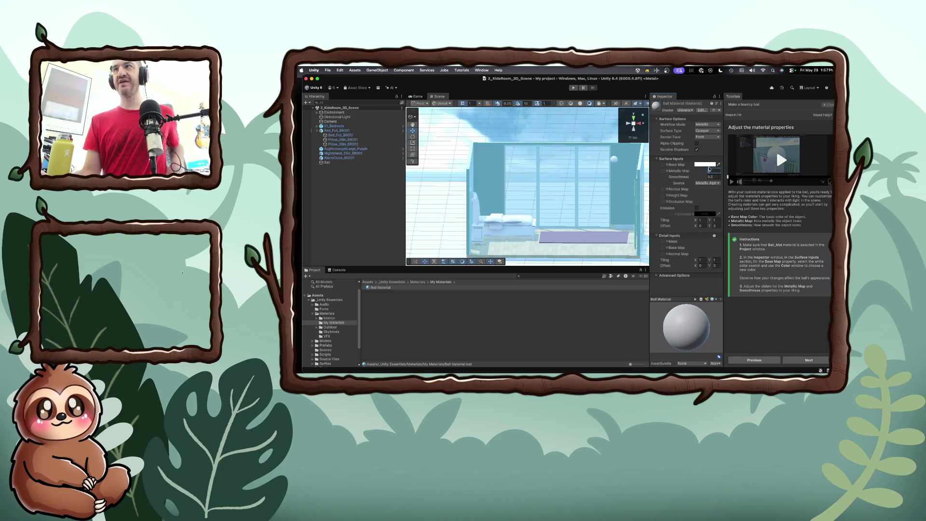
Step: Set Ball Material's Metallic Map to 1 and Smoothness to 0.75
text(10)
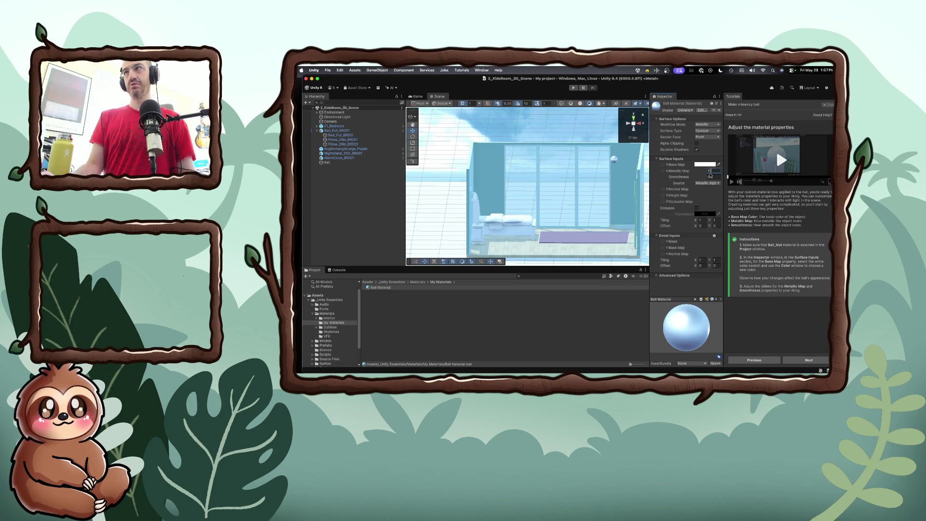
click(712, 177)
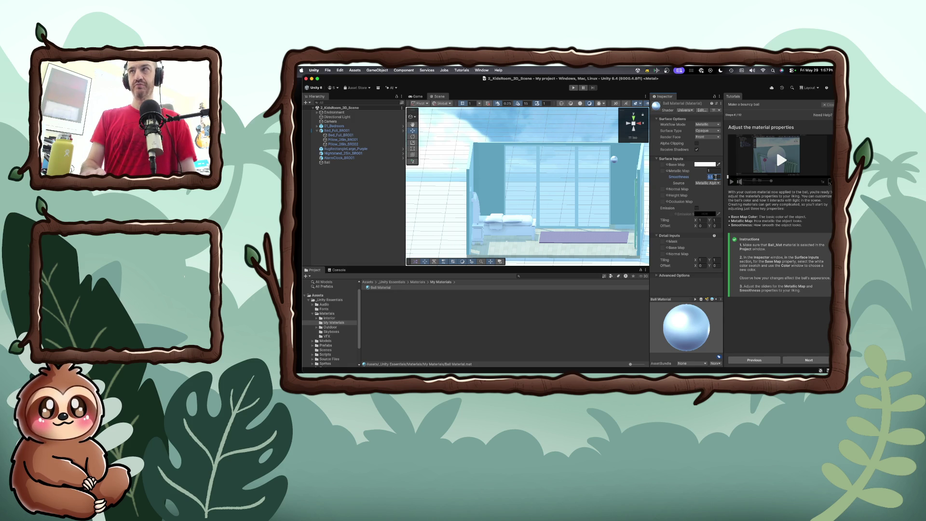
text(0.1)
text(9)
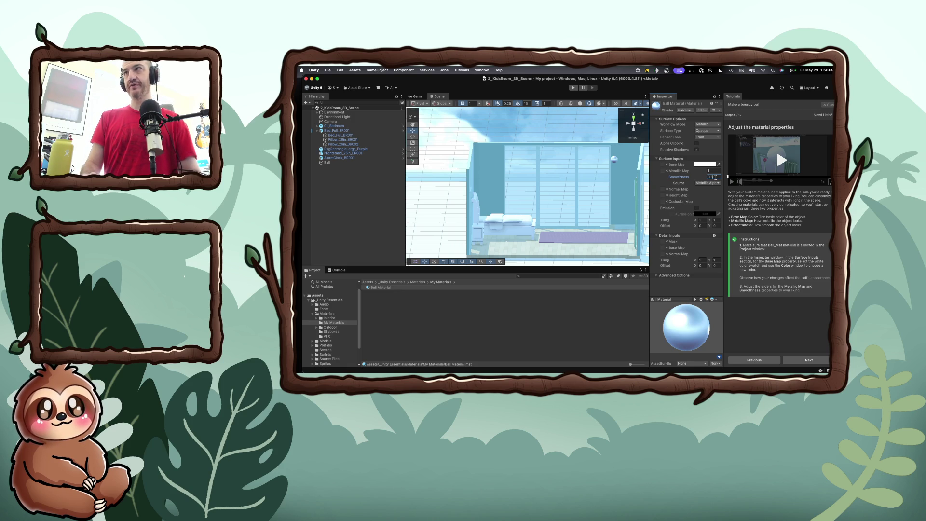
key(BackSpace)
text(75)
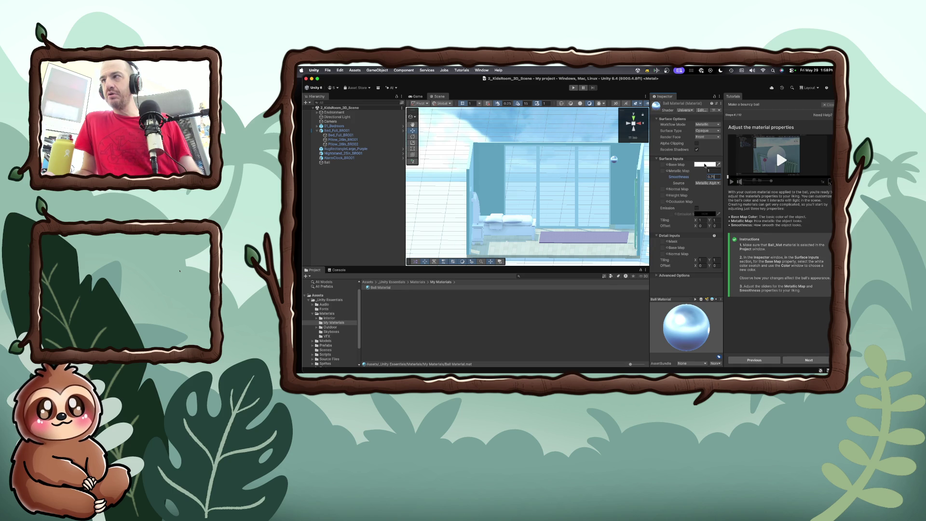
click(705, 166)
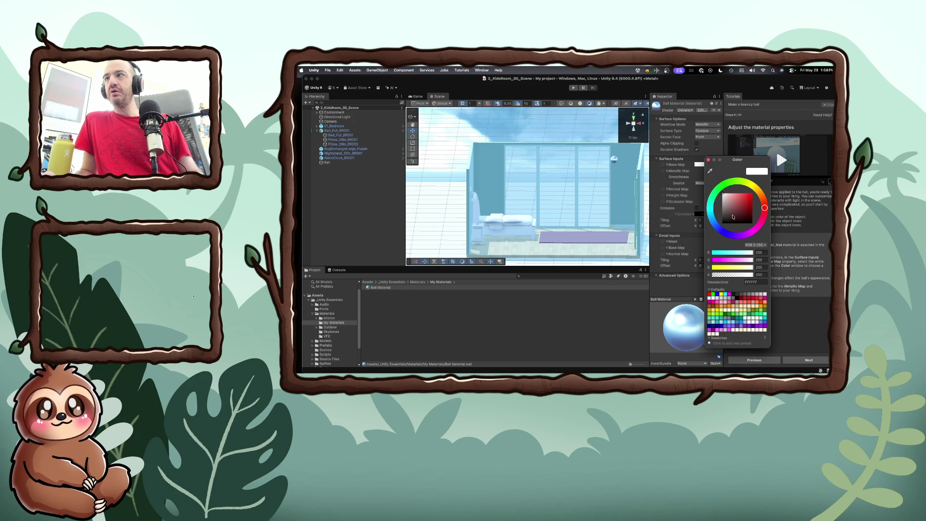
Step: Make Ball Material's Base Map colour bright red, then advance the tutorial to 'Add a Rigidbody and test'
drag(724, 196, 757, 195)
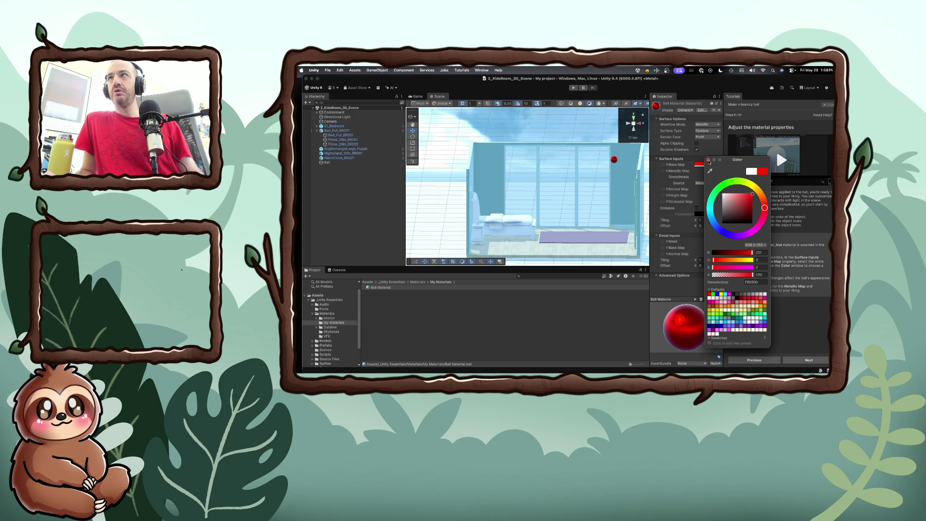
click(708, 161)
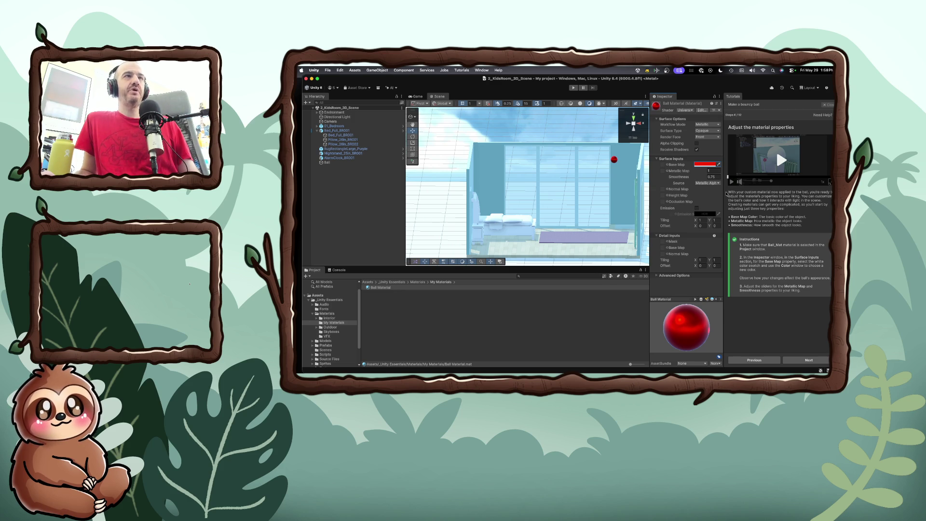
click(803, 360)
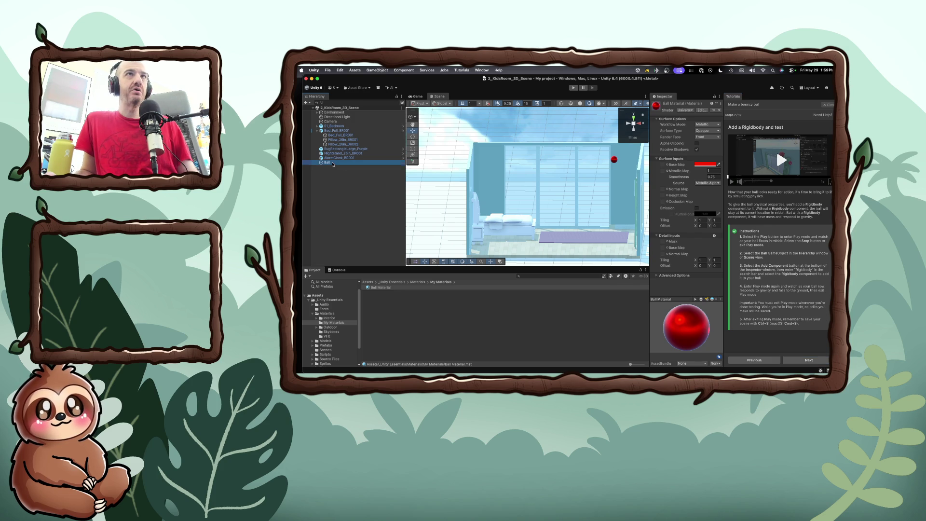
Step: Add a Rigidbody to the Ball and test in Play mode that it falls onto the rug
click(348, 163)
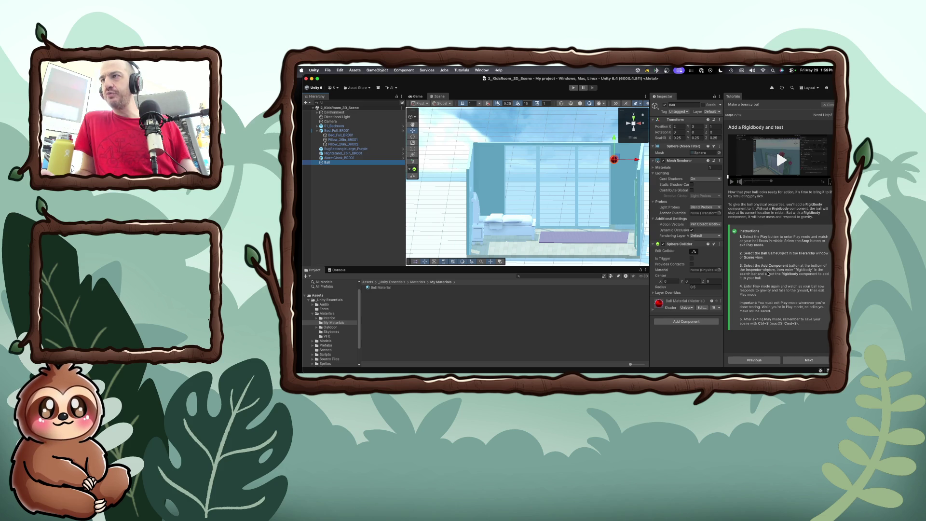
click(690, 322)
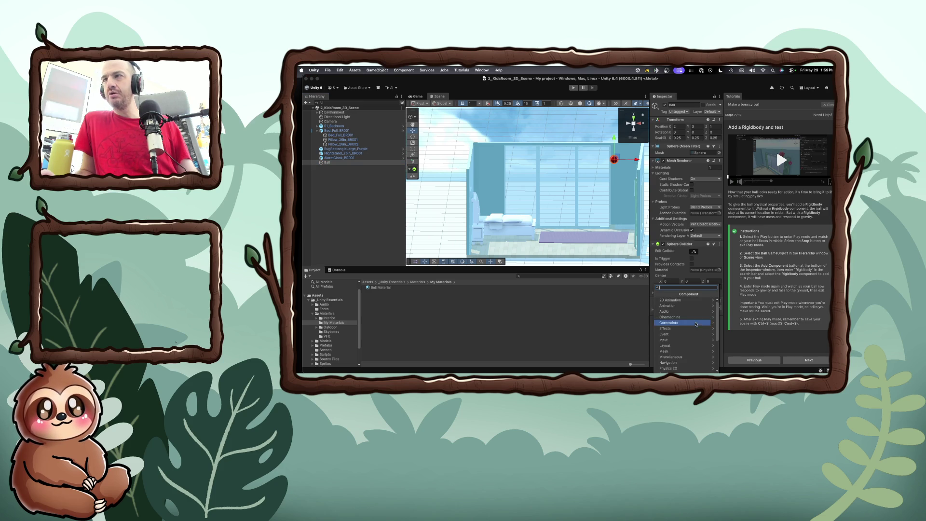
text(rig)
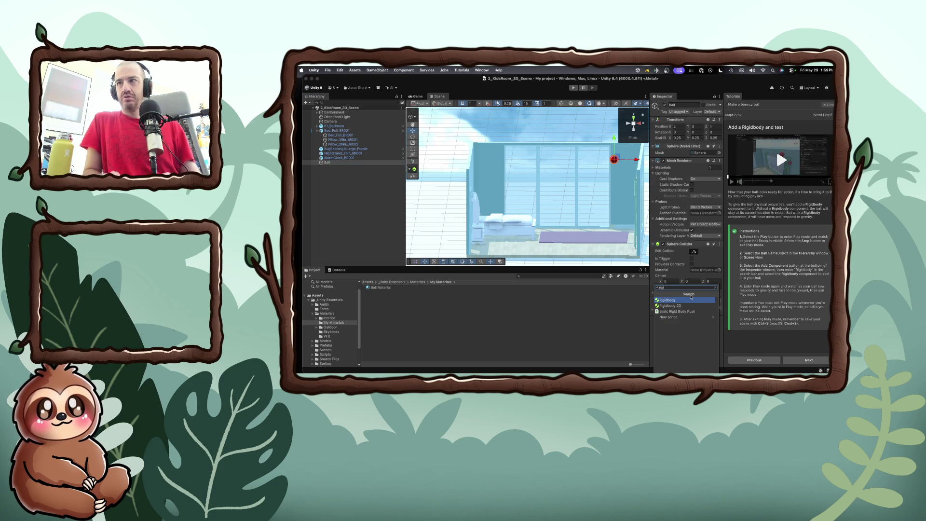
click(695, 300)
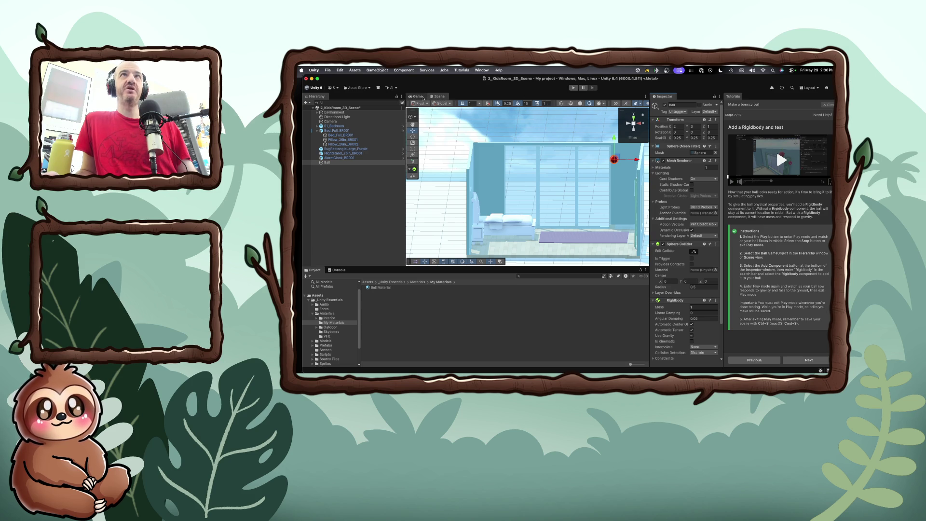
click(573, 89)
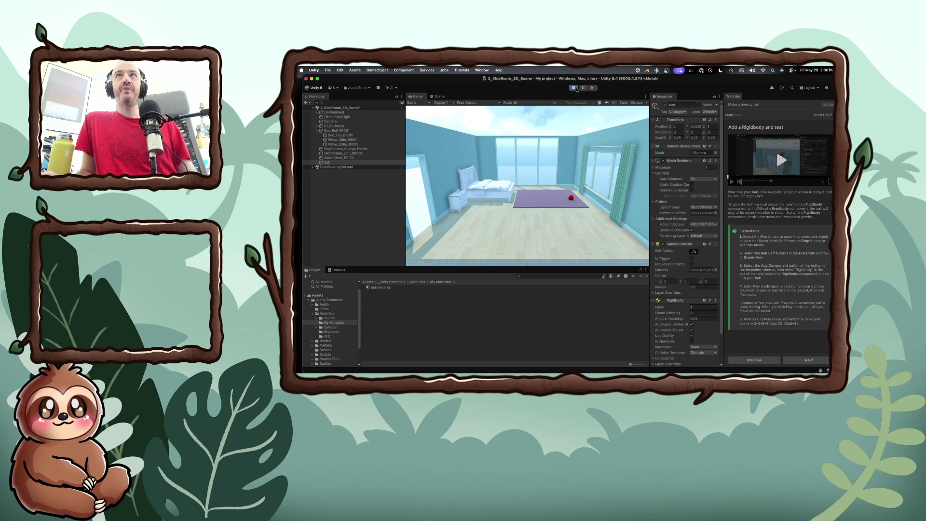
click(574, 88)
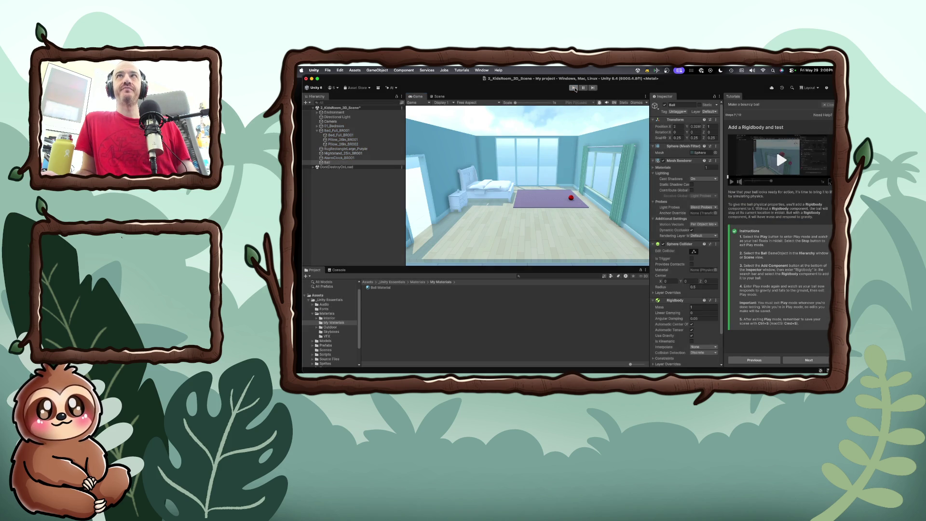